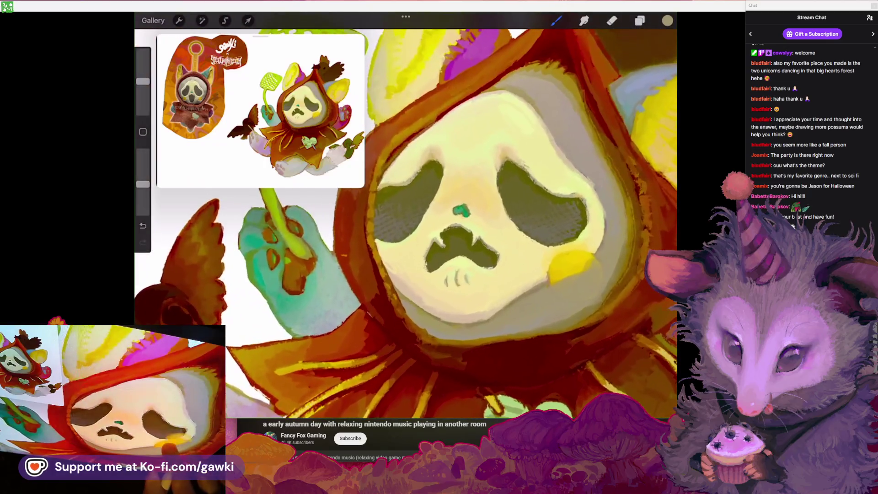
Sample the cheek yellow, shrink the brush, and dab yellow paint onto the ghost's cheek
left_click(573, 241)
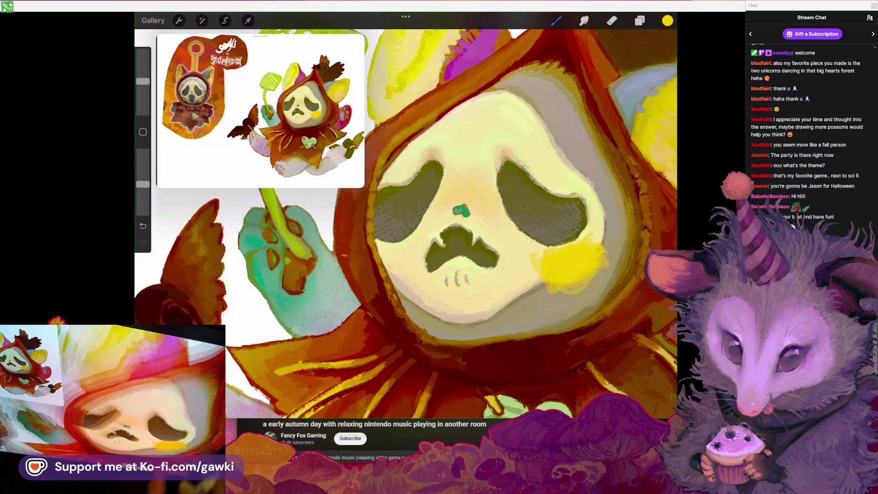
scroll(457, 205, "down", 1)
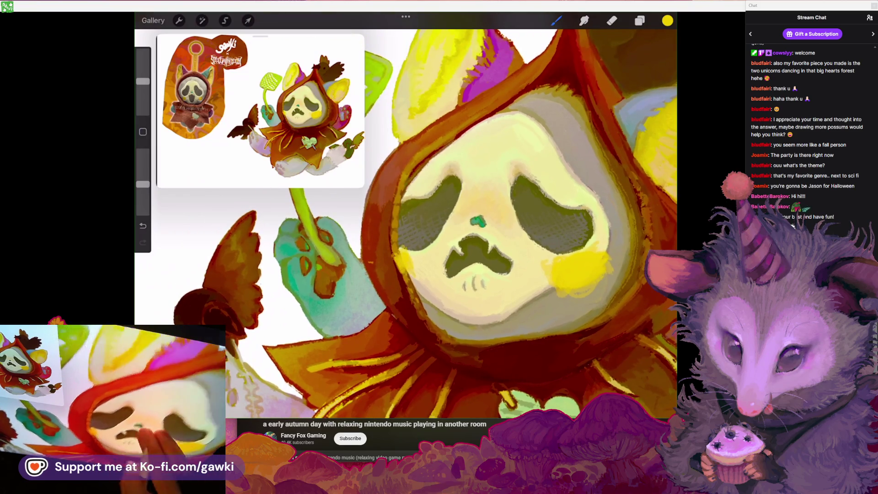
scroll(411, 277, "up", 3)
key("ctrl+z")
left_click_drag(143, 81, 143, 90)
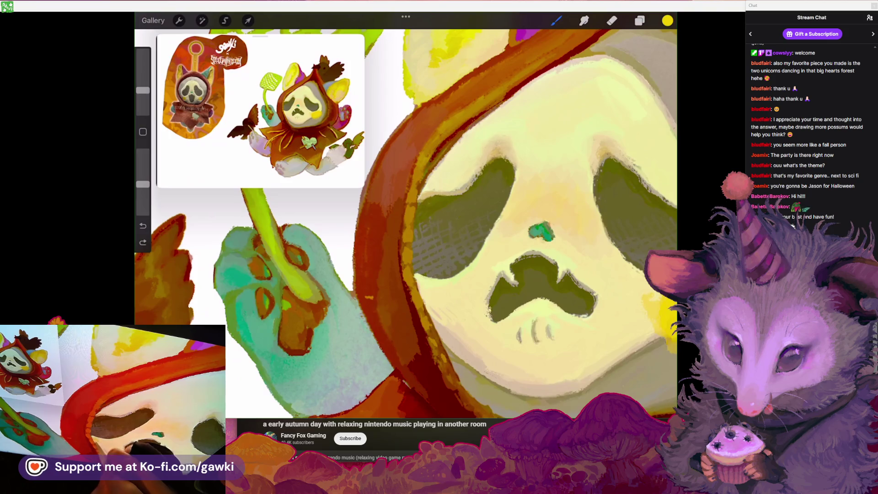
left_click(667, 20)
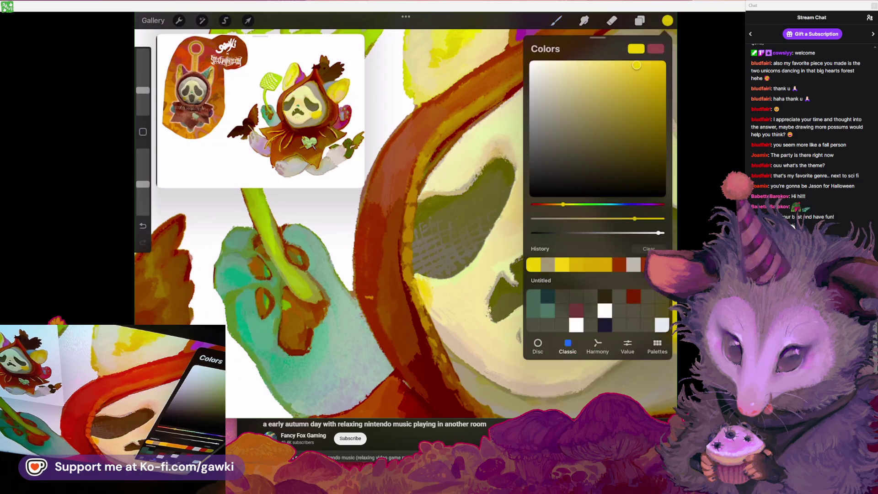
left_click(666, 21)
left_click(555, 21)
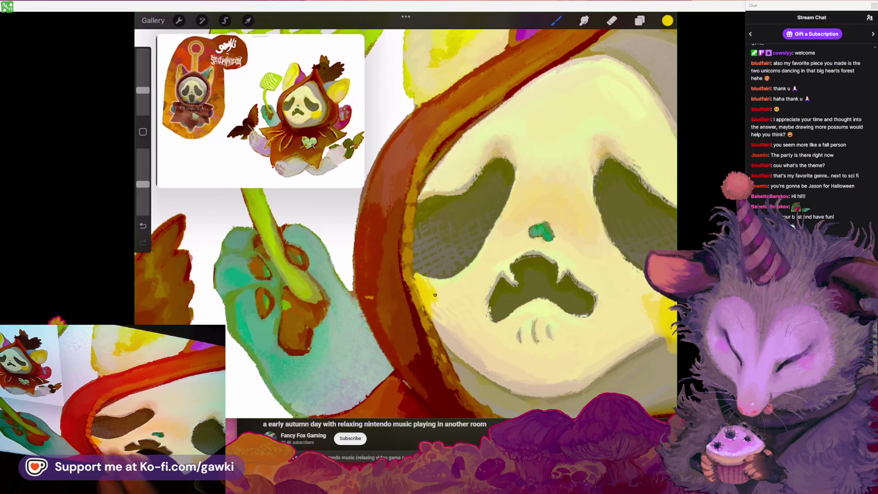
left_click(425, 286)
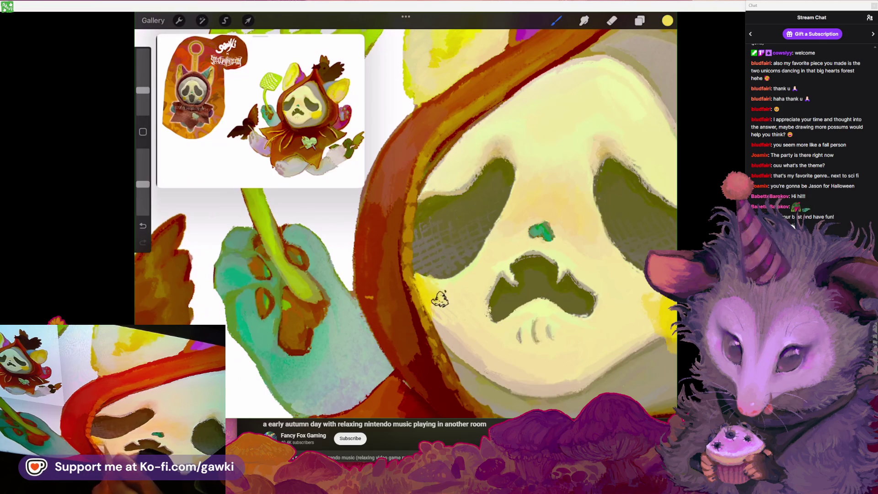
Resample the cheek colour and paint a light grey mark inside the mouth
scroll(435, 305, "down", 3)
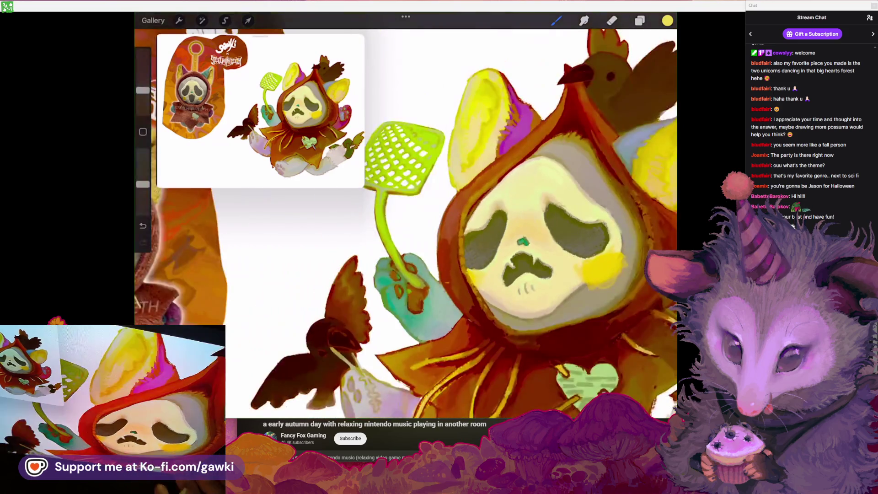
left_click(565, 256)
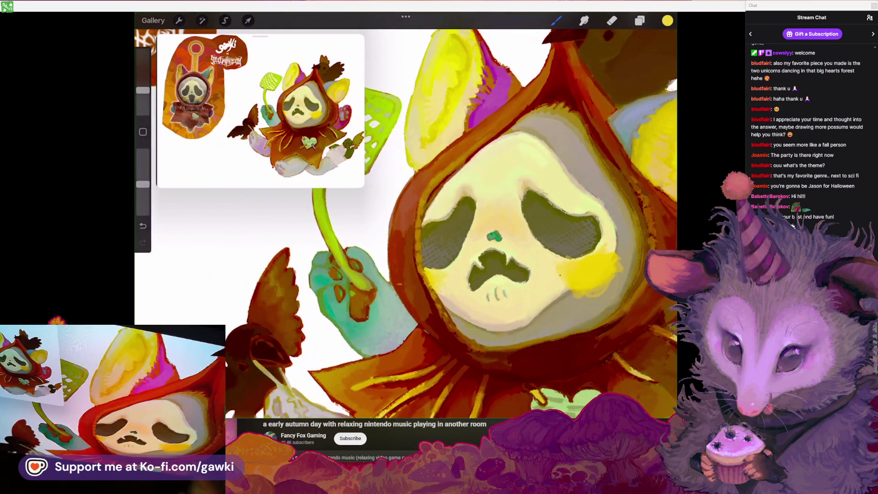
scroll(406, 214, "down", 5)
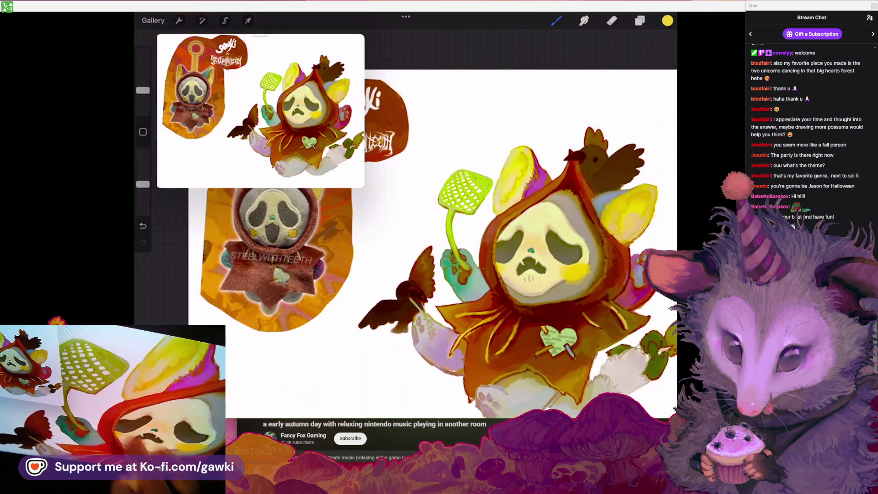
scroll(476, 261, "up", 5)
left_click(667, 20)
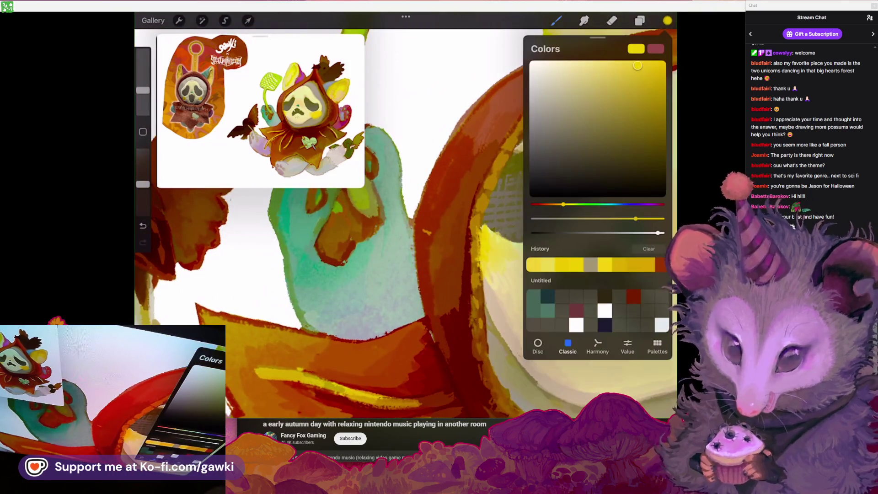
left_click(667, 20)
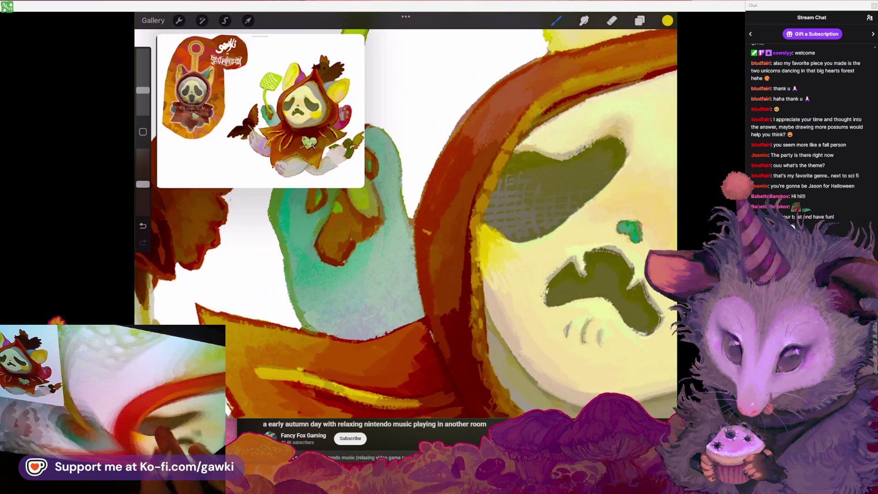
scroll(501, 242, "up", 5)
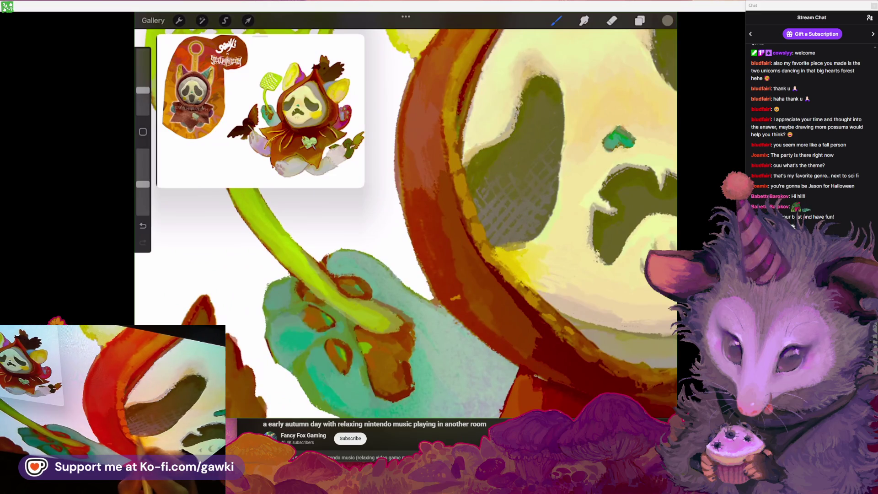
left_click_drag(540, 207, 475, 260)
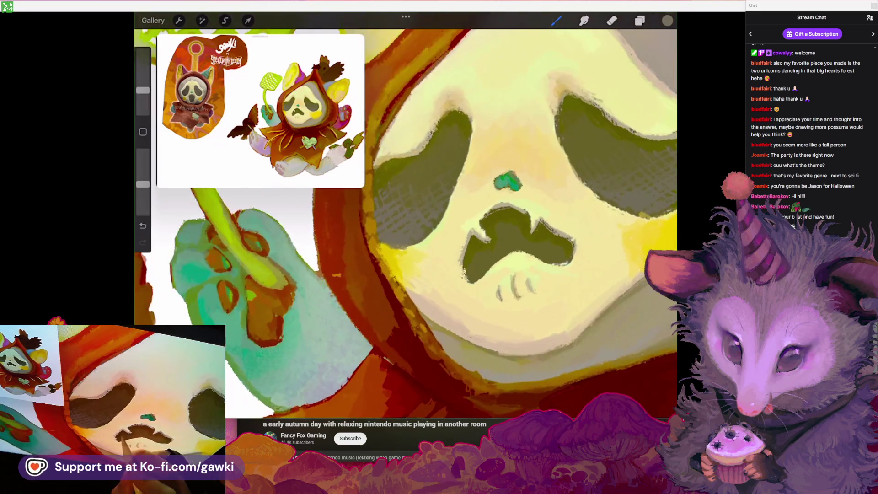
left_click_drag(520, 243, 530, 249)
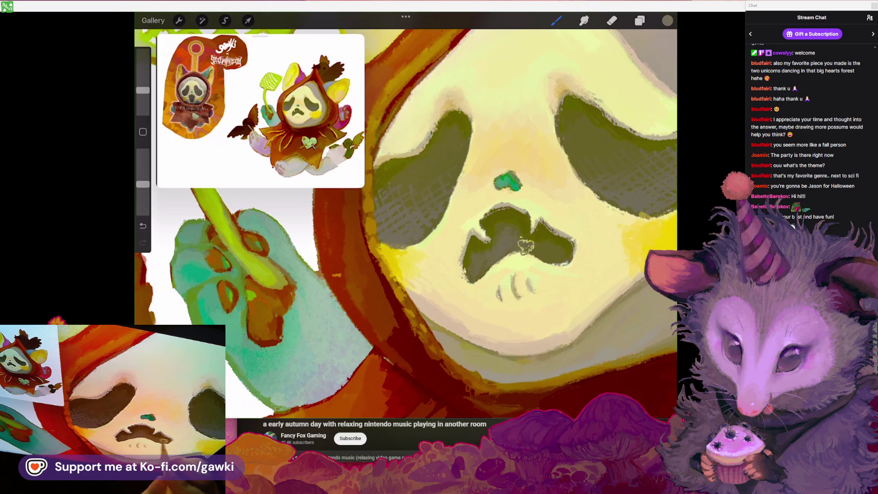
Sample olive from the mouth, shrink the brush further, and dab olive near the mouth
scroll(406, 215, "down", 5)
scroll(406, 215, "down", 3)
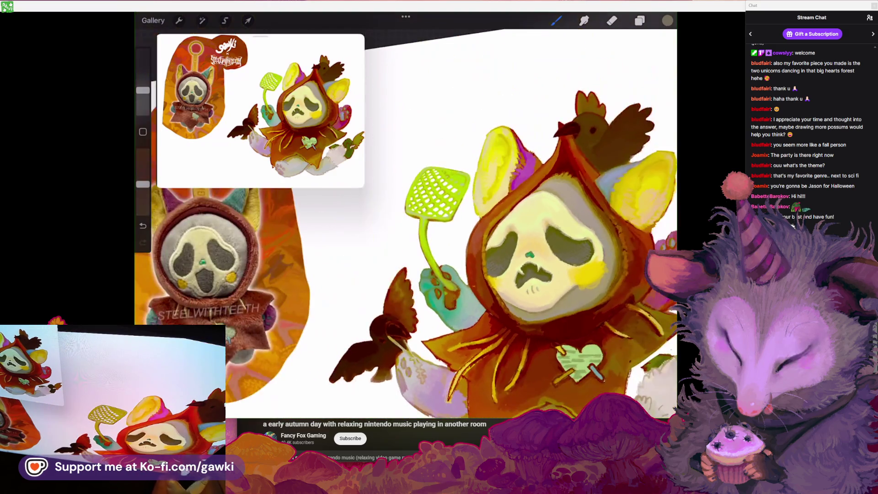
scroll(503, 256, "up", 10)
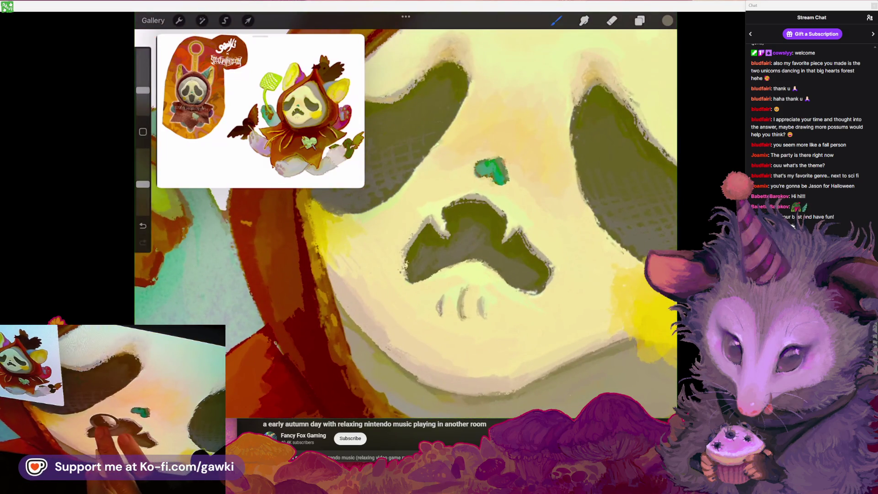
left_click(434, 220)
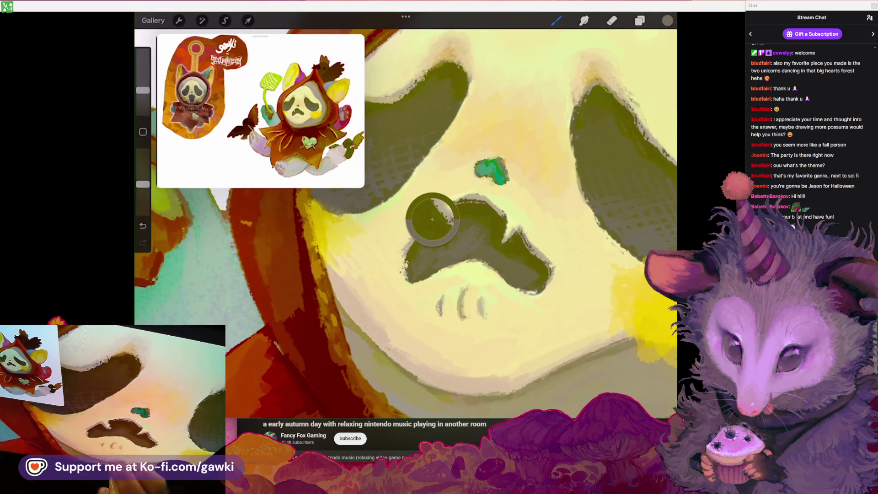
left_click_drag(143, 90, 143, 100)
left_click(440, 238)
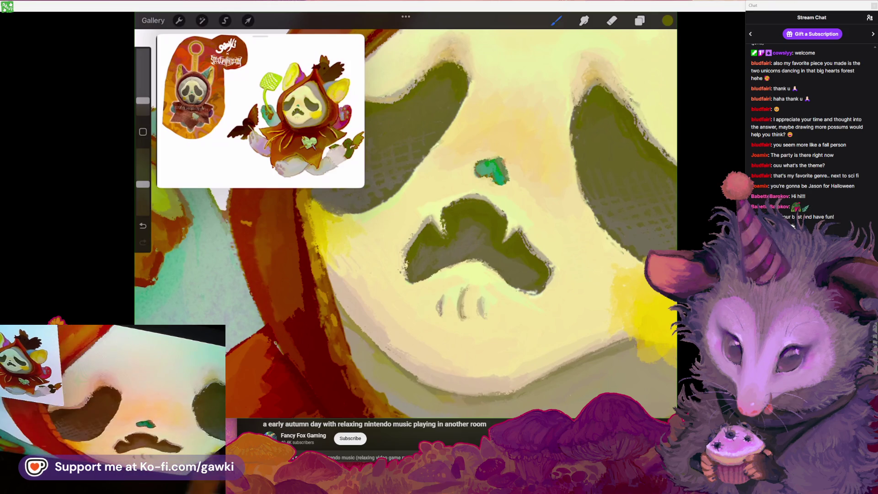
scroll(405, 224, "up", 3)
Review the current paint colour, then undo and redo the last stroke
left_click(667, 20)
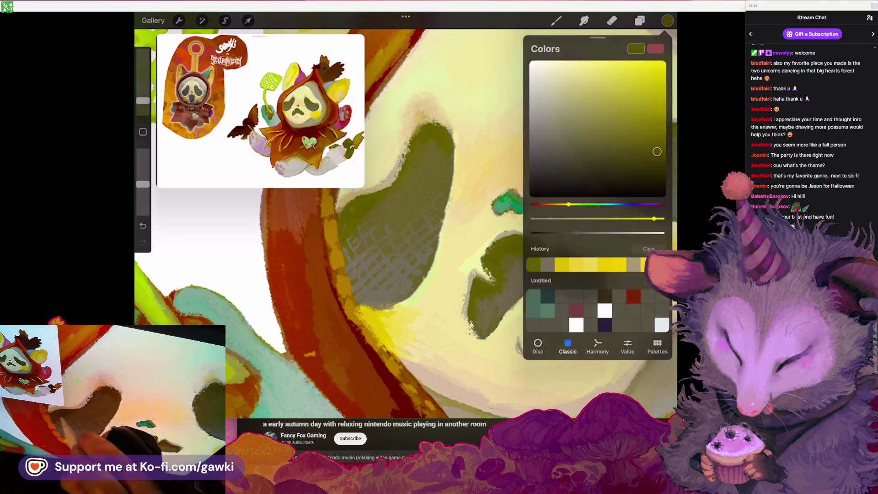
left_click(556, 20)
left_click(666, 20)
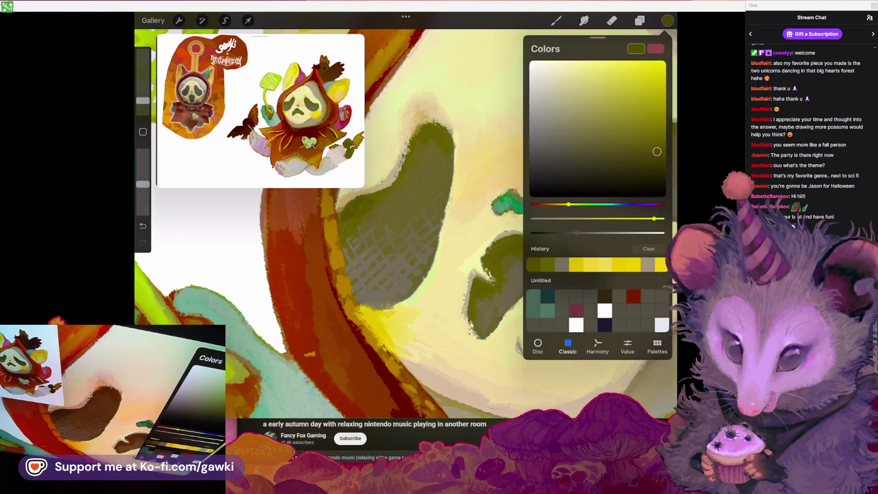
left_click(667, 20)
key("ctrl+z")
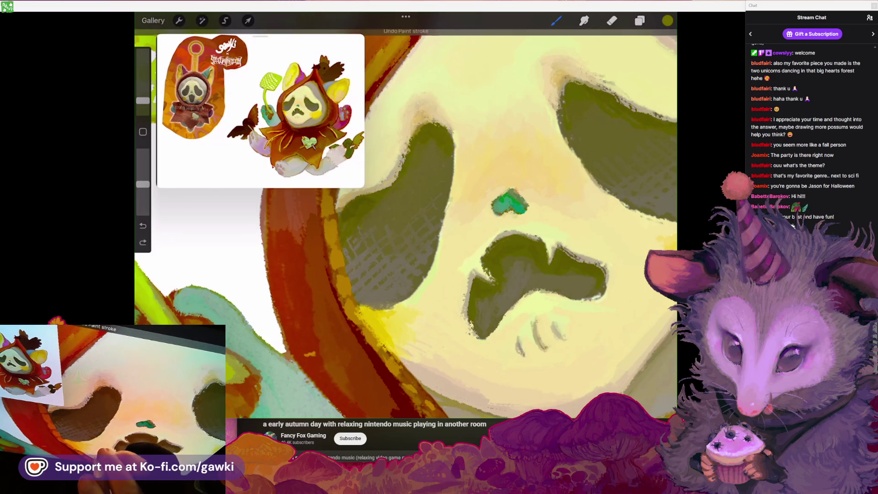
key("ctrl+shift+z")
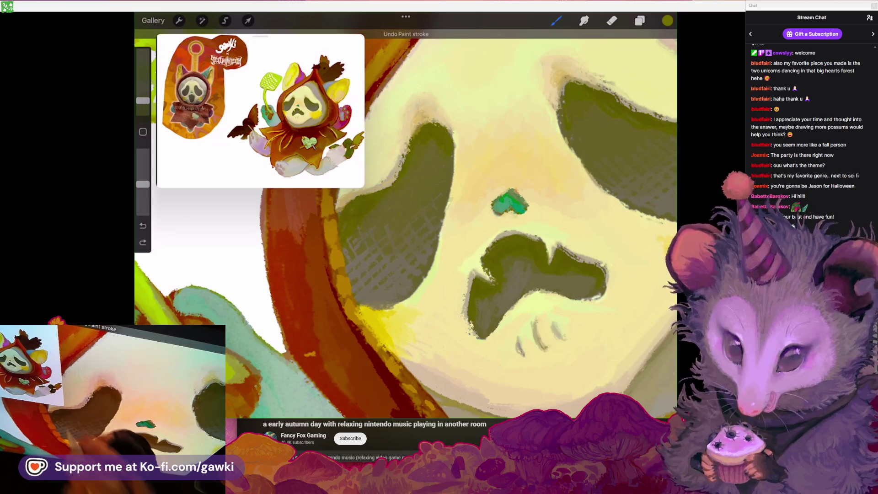
Pick an ochre colour and darken the upper part of the mask's left eye
left_click(666, 20)
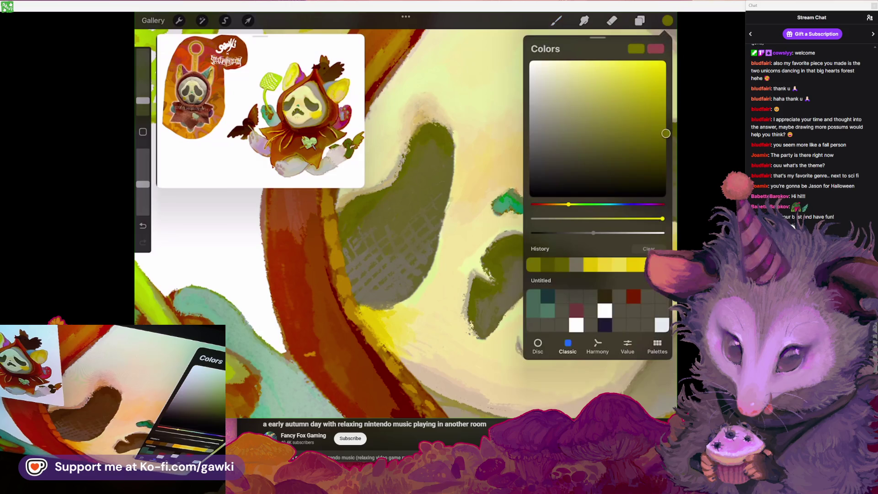
left_click(647, 99)
left_click(555, 20)
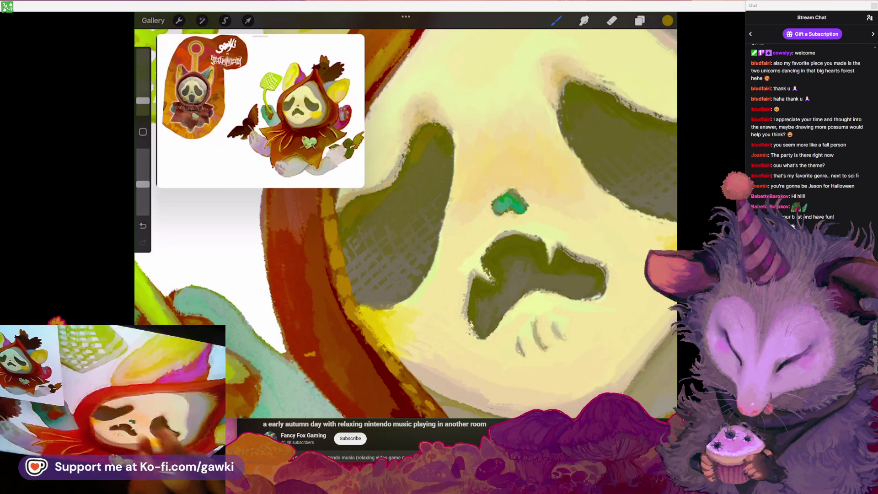
scroll(406, 224, "down", 5)
scroll(406, 219, "up", 5)
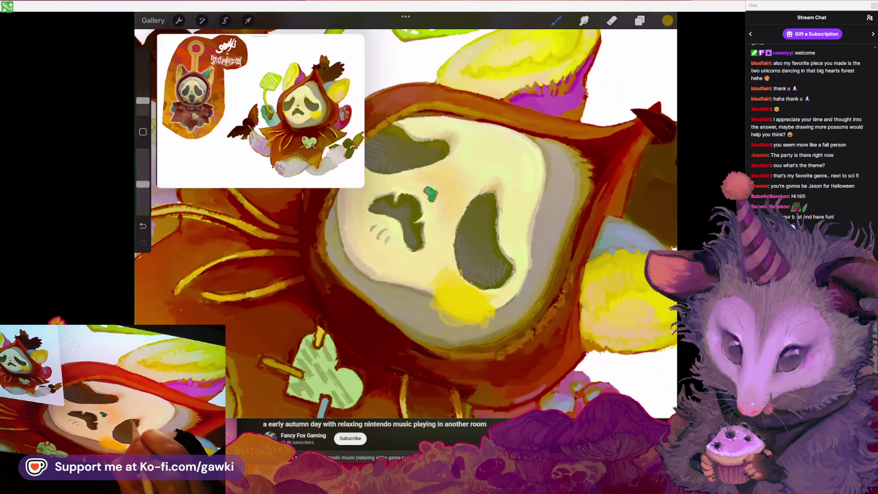
scroll(405, 219, "up", 3)
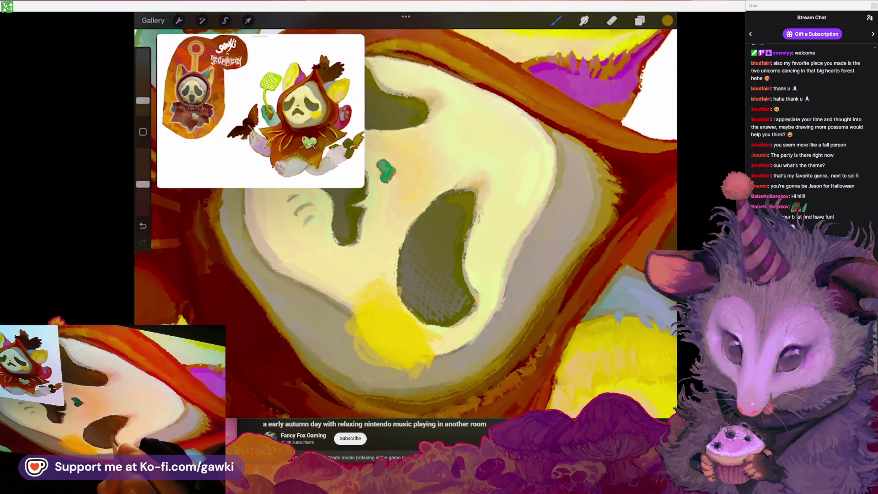
scroll(405, 219, "down", 3)
scroll(406, 219, "up", 3)
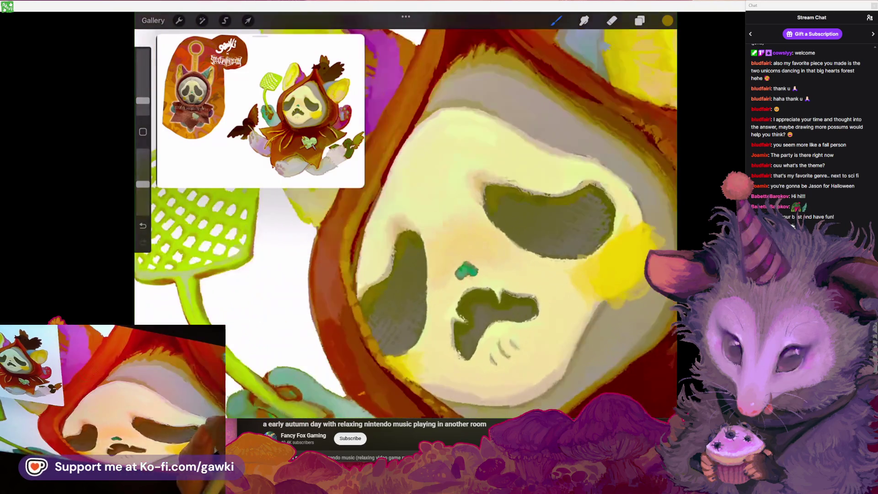
left_click_drag(409, 250, 415, 264)
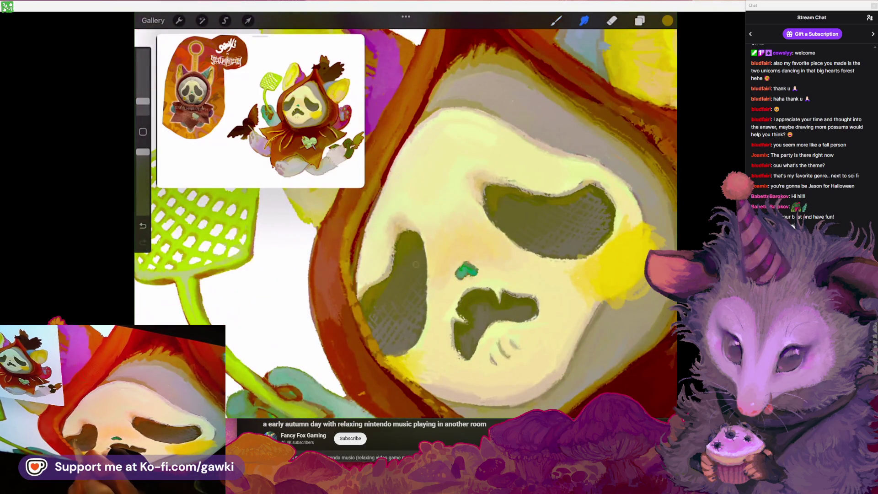
Smudge the shading around the mask's mouth and cheeks, then sample the bright cheek yellow
scroll(406, 219, "up", 2)
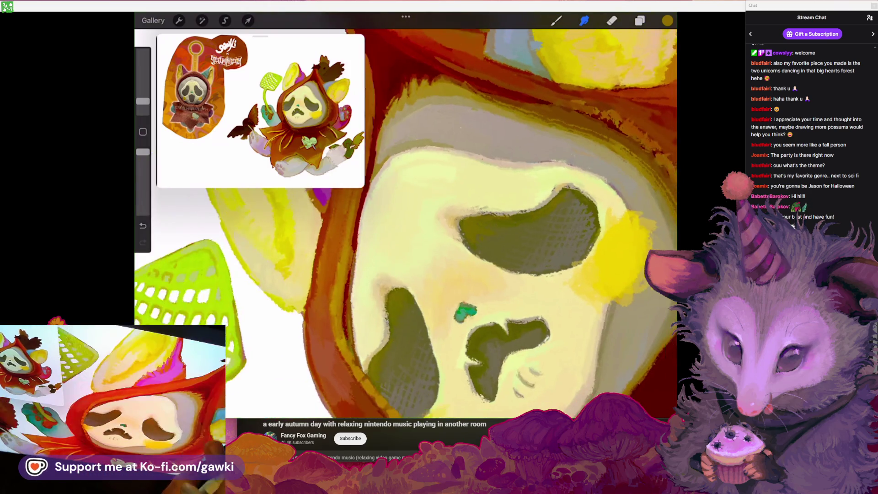
scroll(405, 219, "down", 3)
scroll(405, 219, "right", 1)
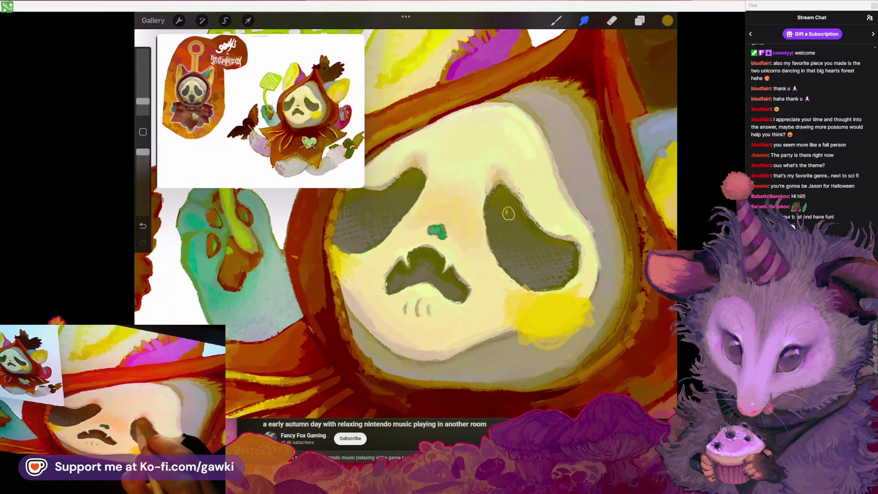
scroll(405, 220, "up", 3)
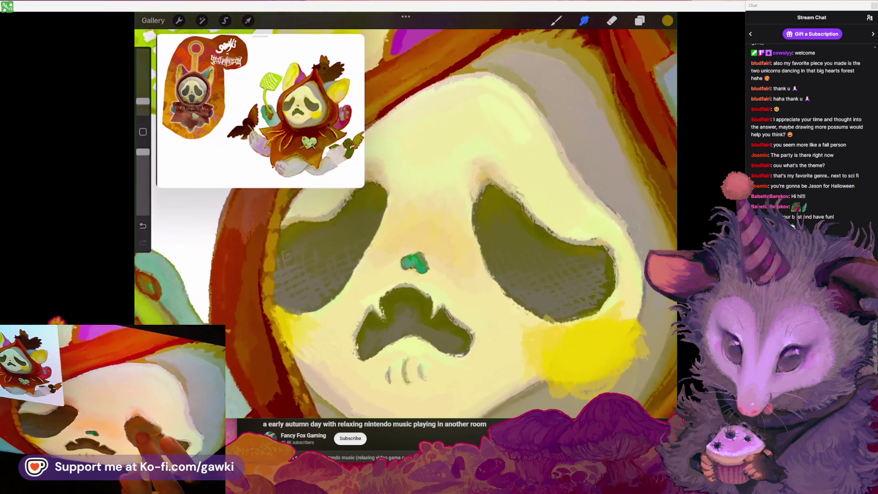
scroll(406, 220, "up", 2)
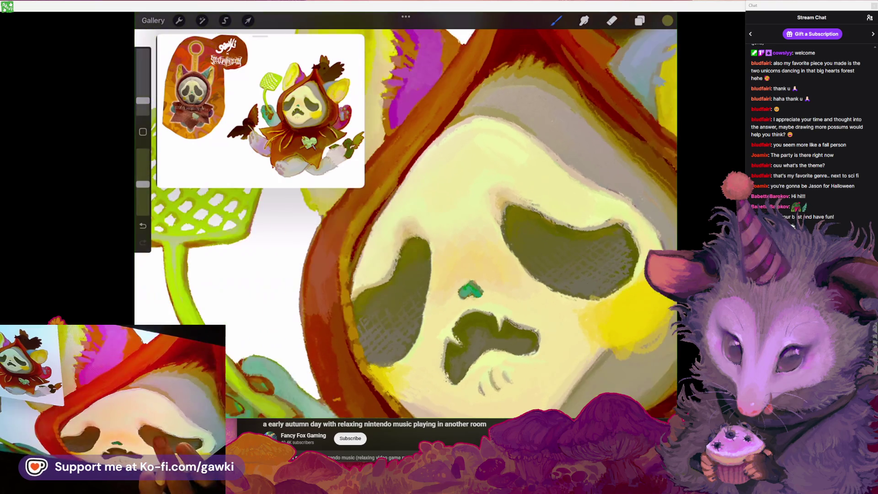
scroll(405, 220, "up", 2)
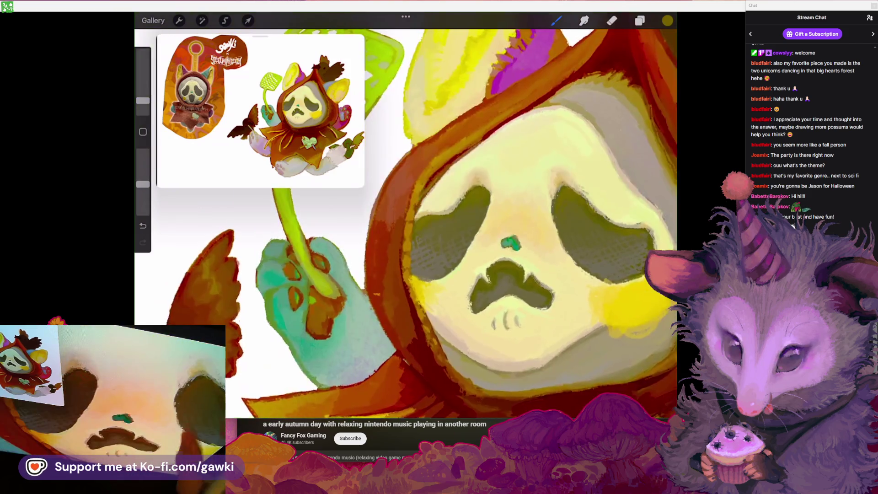
left_click(584, 20)
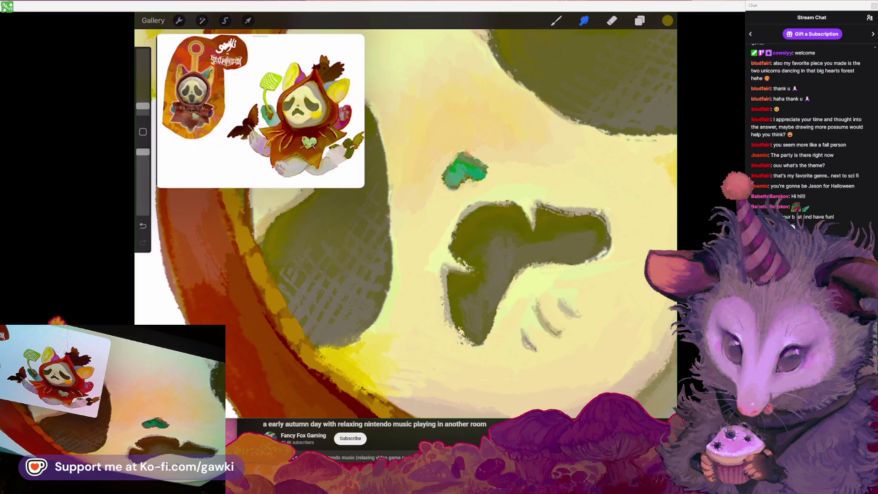
scroll(405, 215, "down", 5)
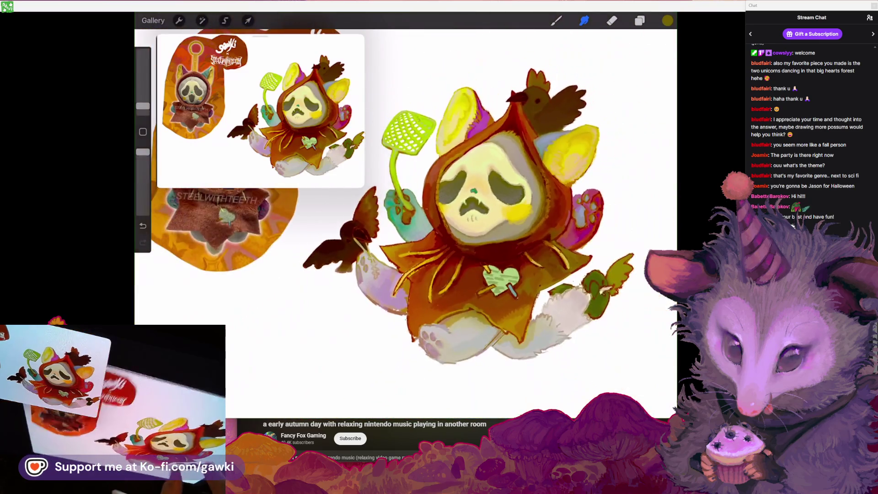
scroll(503, 210, "up", 5)
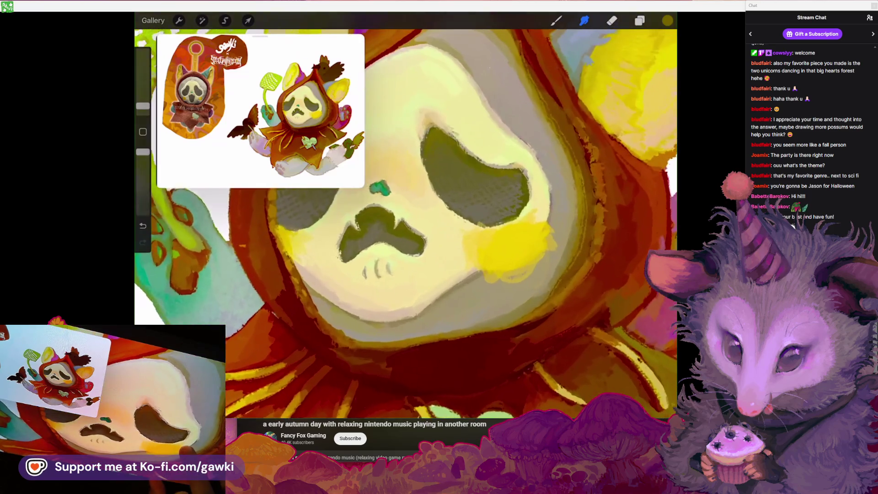
left_click(556, 20)
left_click(531, 208)
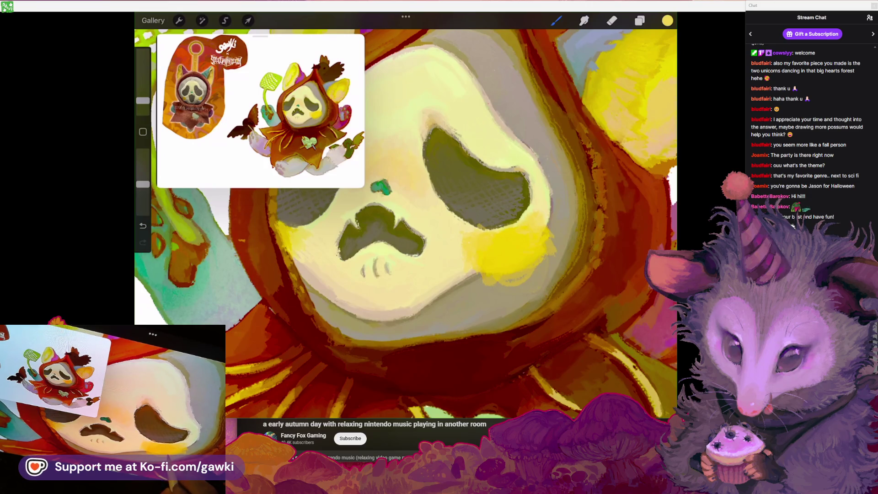
Try a yellow stroke on the right cheek, undo it, and resample the cheek yellow
scroll(412, 205, "up", 2)
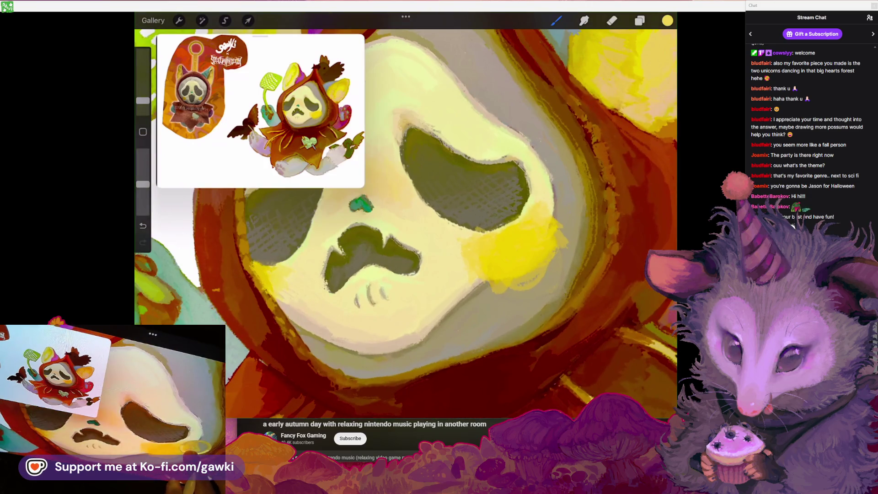
left_click_drag(541, 244, 563, 224)
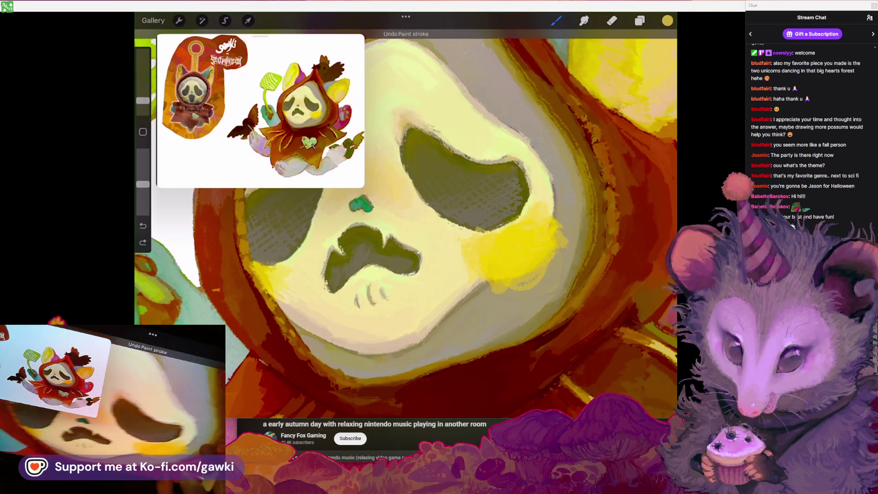
key("ctrl+z")
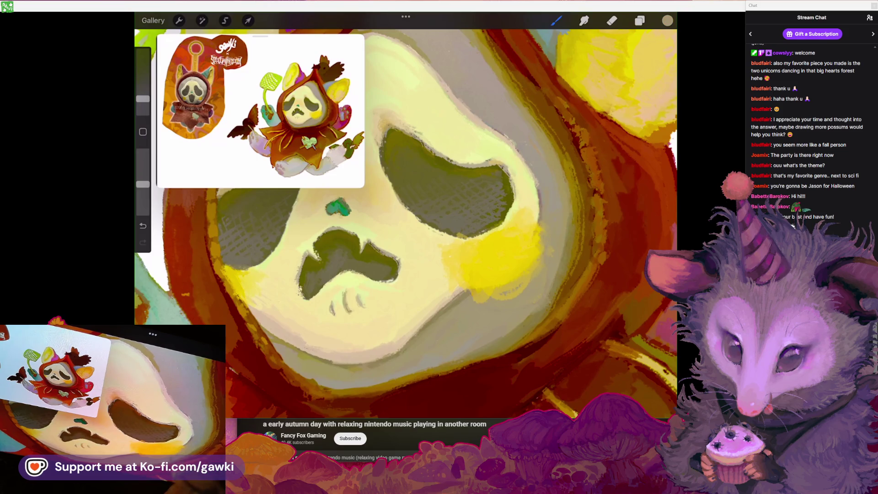
left_click_drag(515, 260, 483, 274)
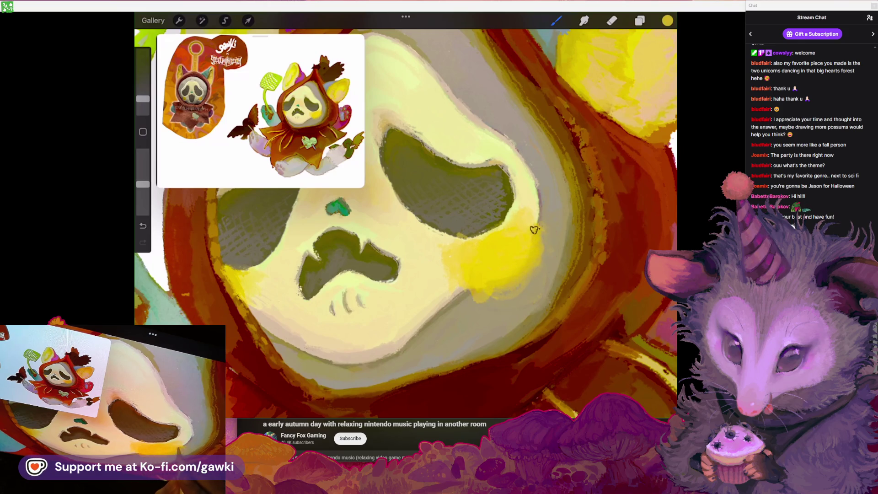
scroll(532, 228, "down", 3)
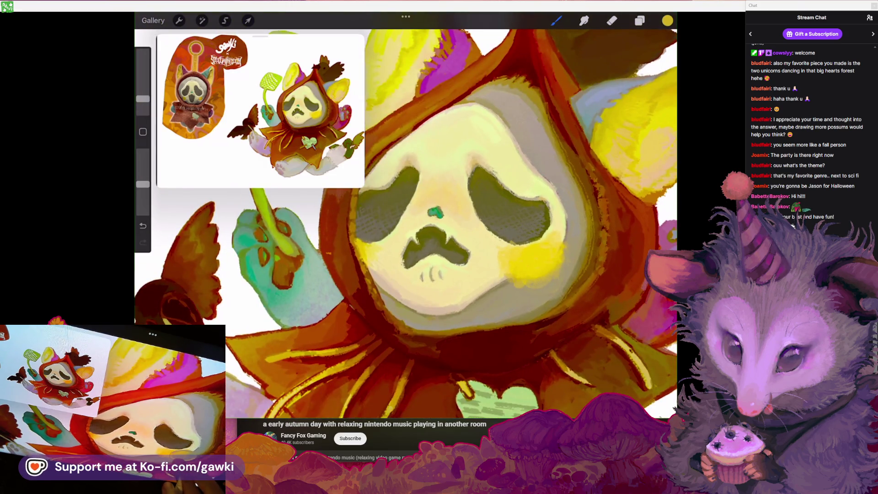
left_click_drag(554, 264, 525, 274)
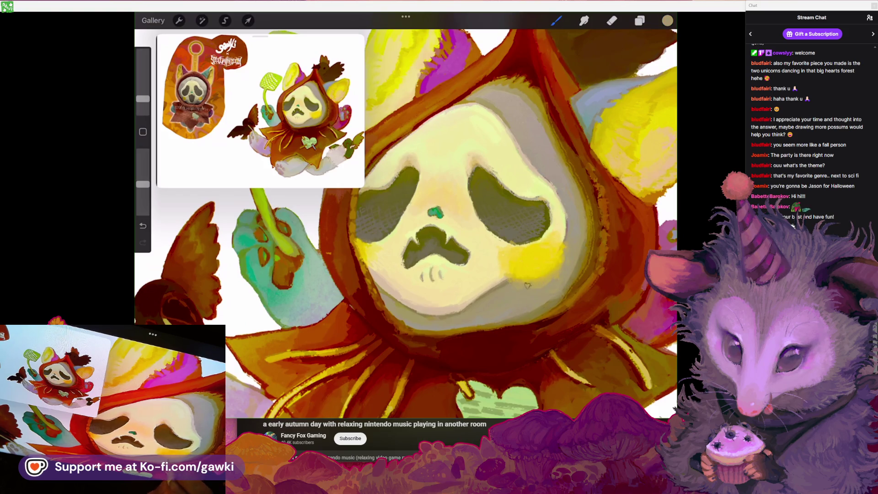
scroll(405, 224, "up", 3)
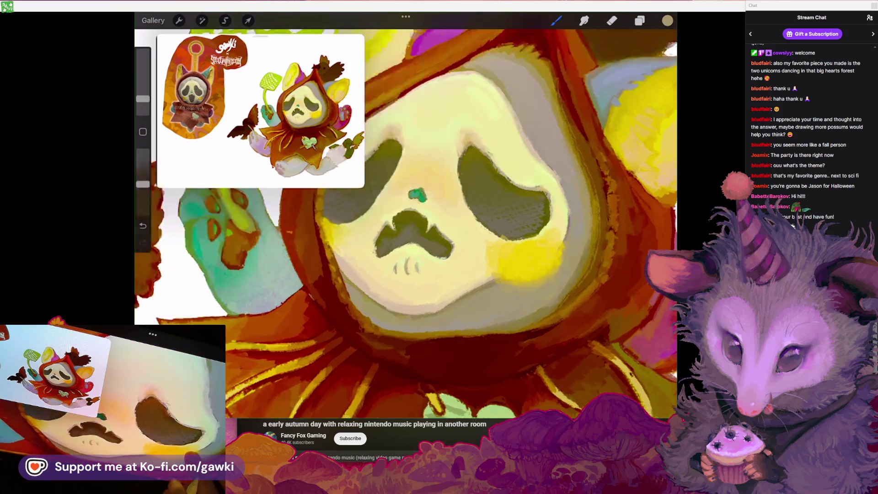
left_click_drag(558, 215, 494, 235)
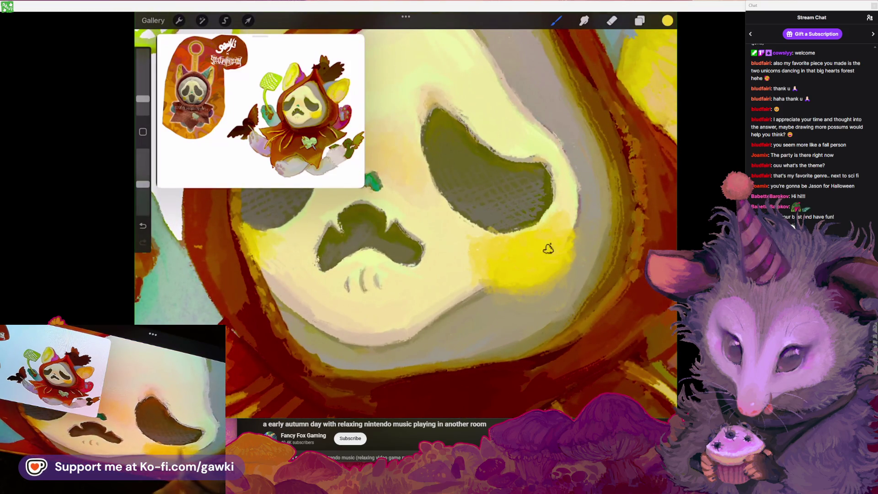
Sample the pale cream and cheek tones, then paint a soft yellow stroke over the cheek
left_click(564, 184)
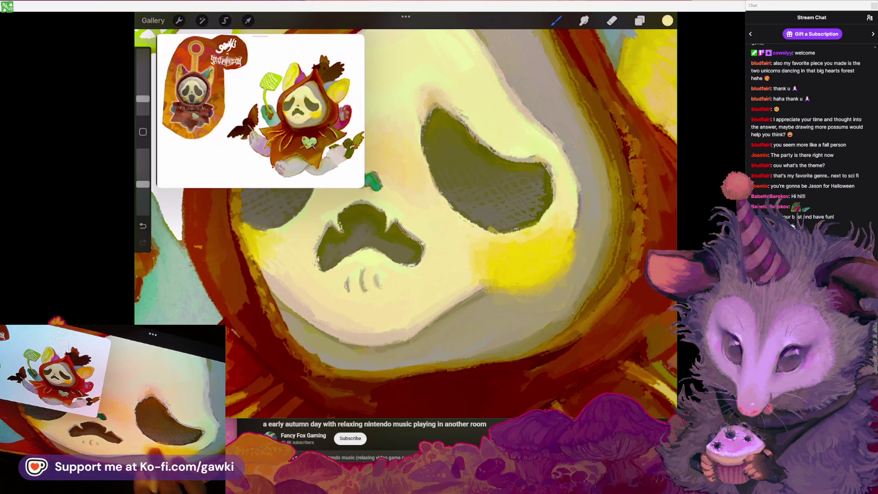
left_click(480, 229)
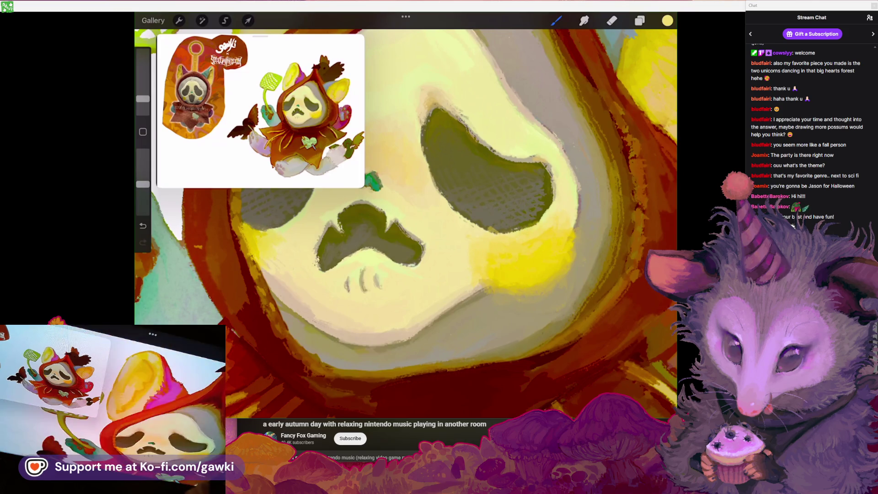
scroll(477, 260, "down", 5)
scroll(406, 215, "down", 5)
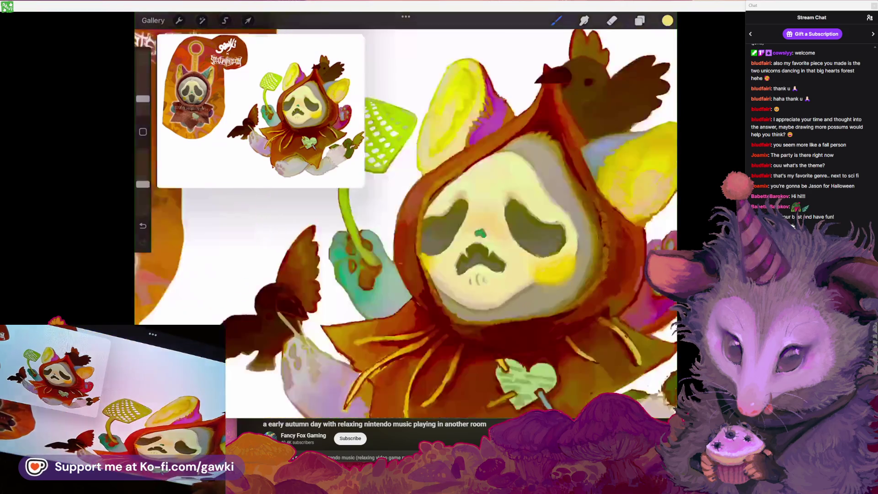
scroll(540, 238, "up", 5)
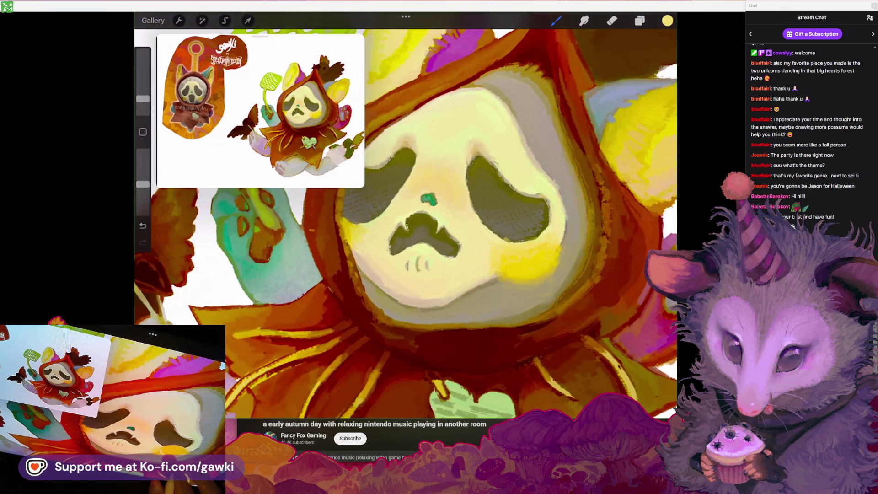
left_click(526, 254)
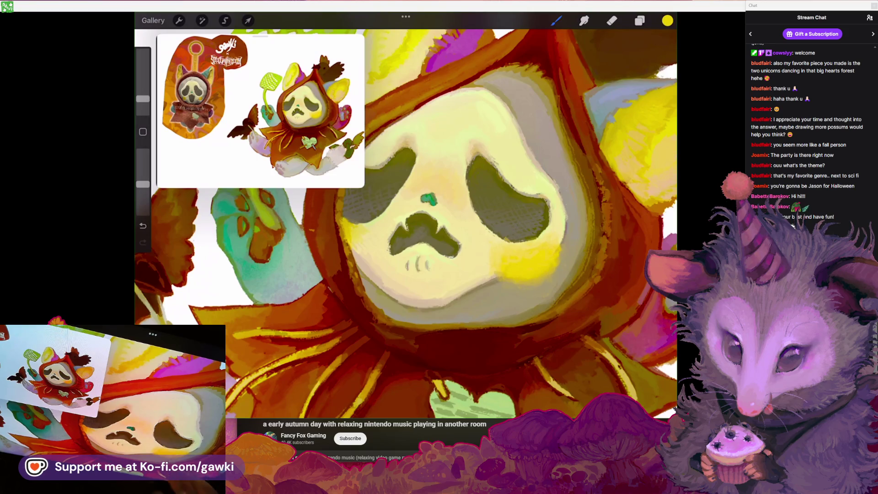
left_click_drag(541, 260, 484, 233)
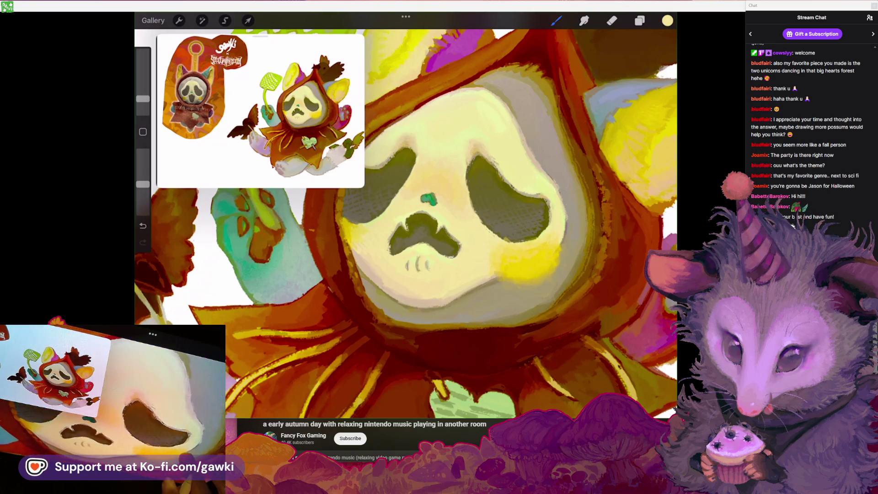
Resample cheek yellow and a greyish tan from the face to refine the colour
scroll(489, 251, "up", 3)
left_click(526, 242)
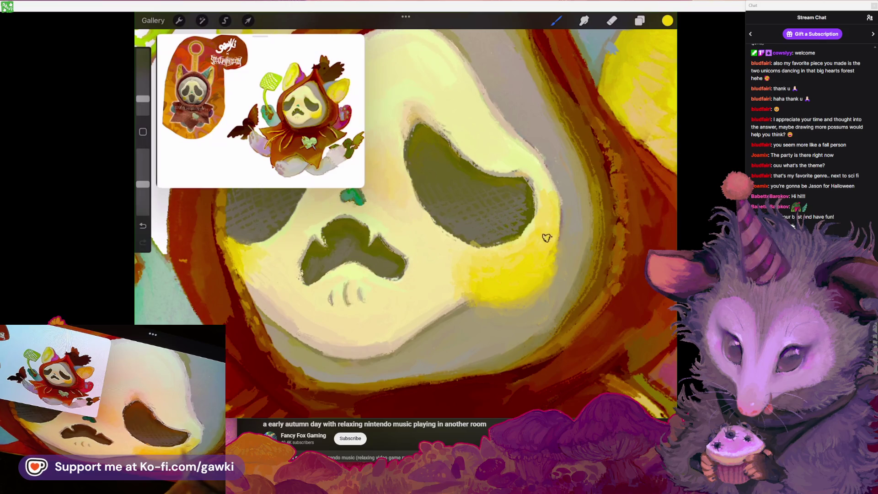
scroll(546, 237, "down", 2)
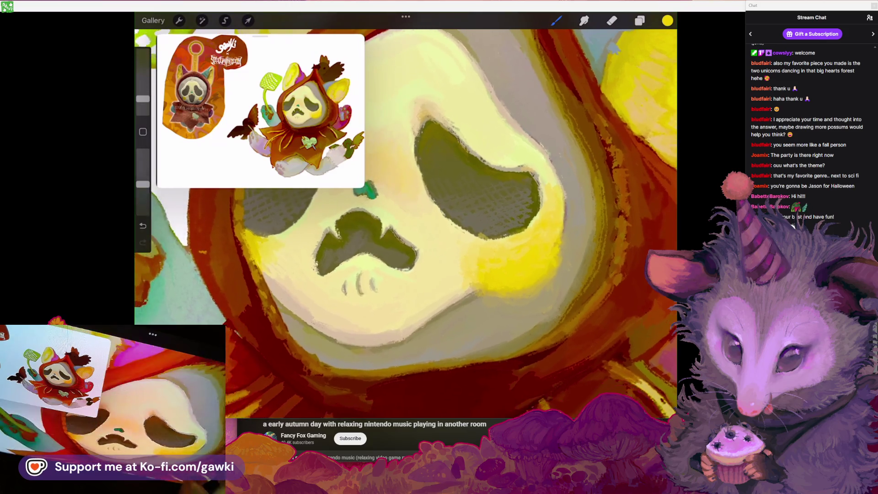
scroll(406, 215, "down", 3)
scroll(406, 214, "up", 3)
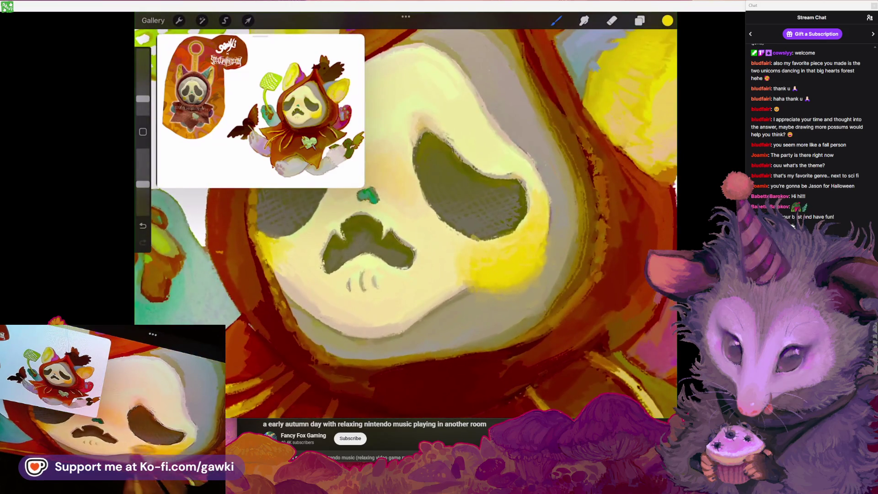
left_click(466, 270)
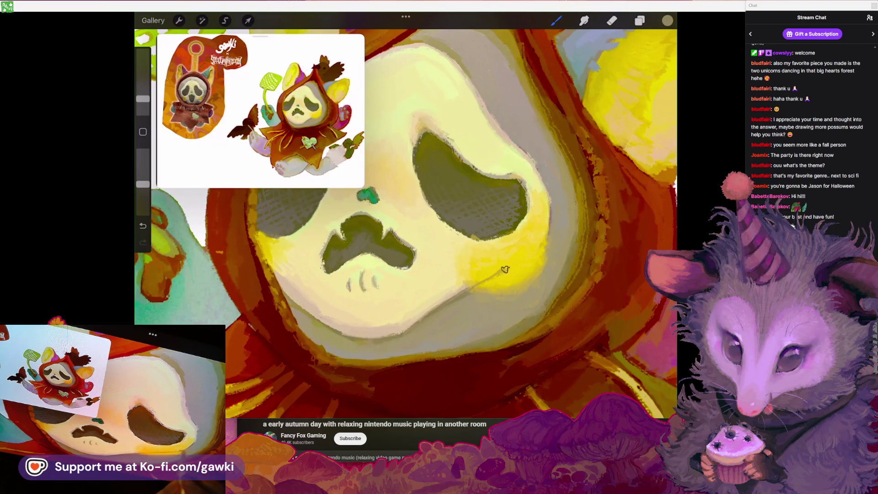
scroll(505, 269, "down", 3)
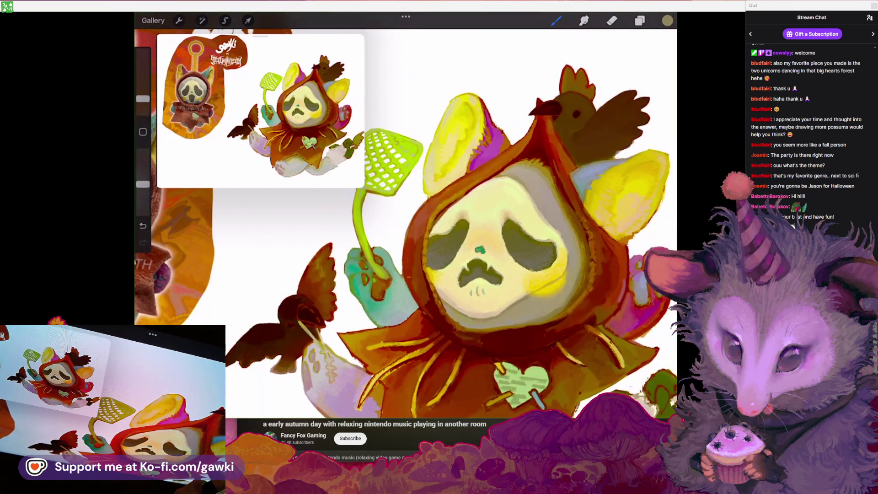
scroll(406, 242, "up", 3)
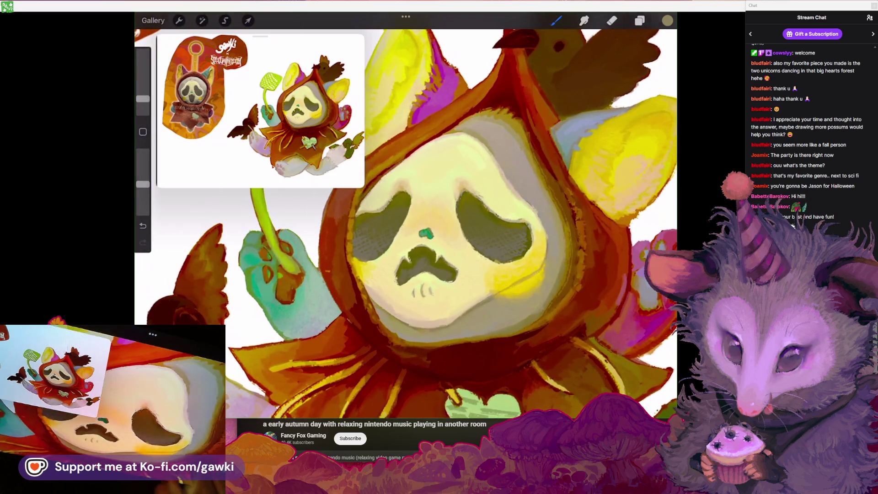
scroll(412, 228, "up", 3)
left_click(428, 251)
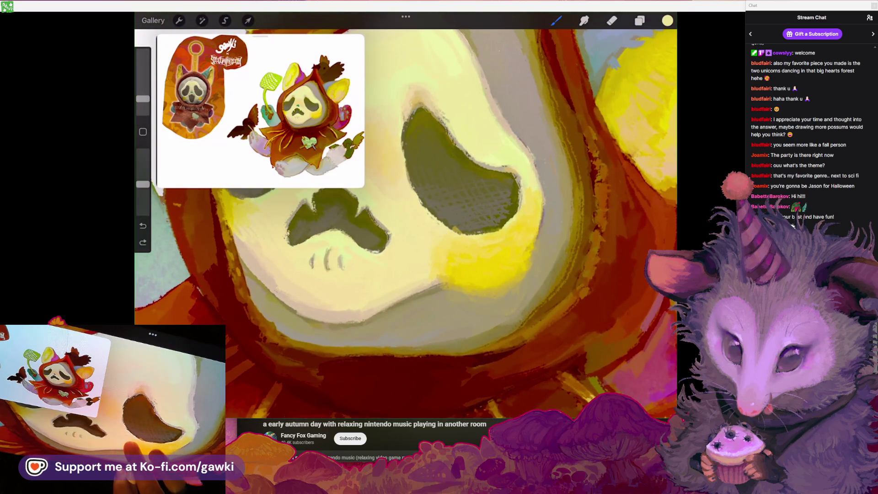
left_click(440, 233)
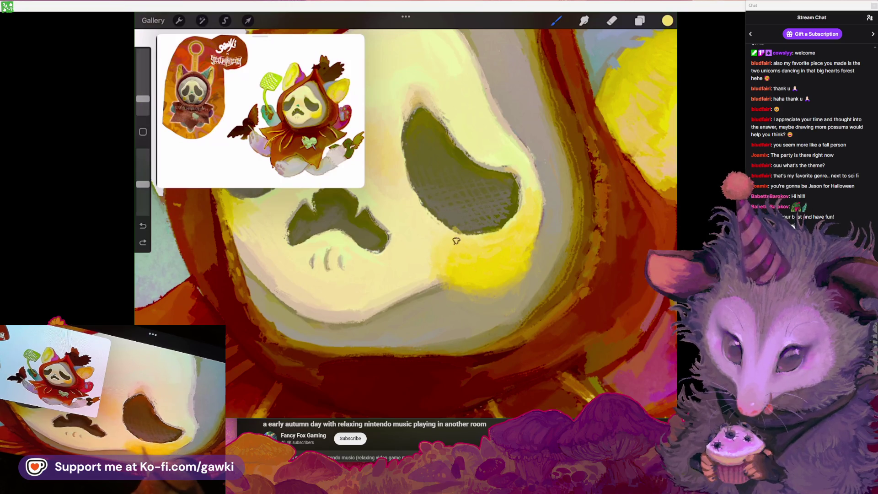
left_click(500, 239)
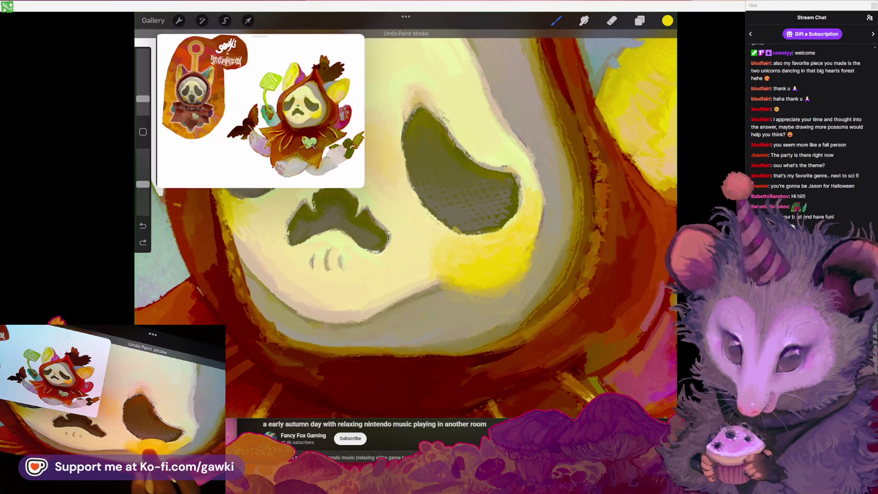
Paint a larger yellow blush on the cheek, then undo the unwanted cheek strokes
left_click(484, 249)
scroll(411, 228, "up", 2)
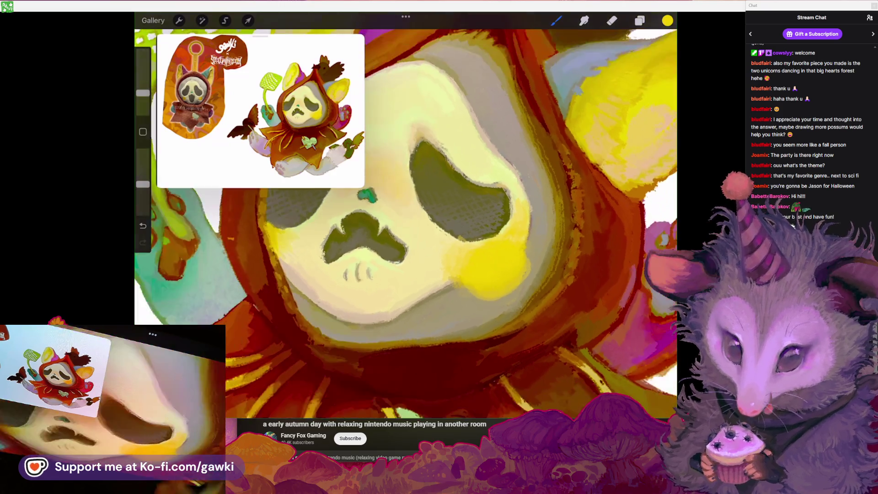
left_click_drag(477, 260, 526, 283)
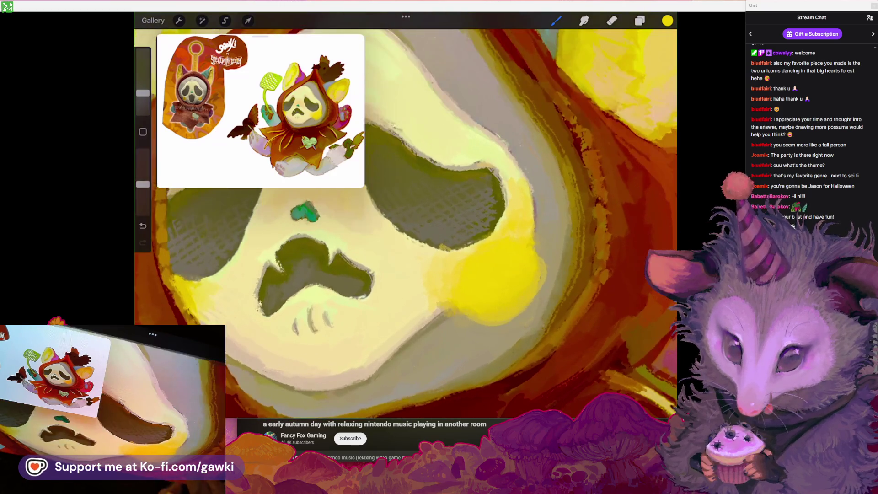
key("ctrl+z")
mouse_move(534, 229)
left_mouse_down()
mouse_move(413, 298)
mouse_move(423, 295)
left_mouse_up()
key("ctrl+z")
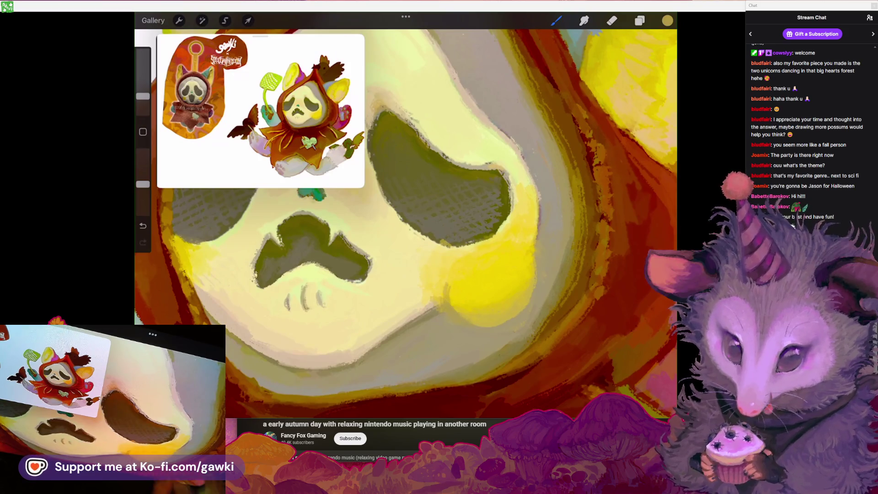
key("ctrl+z")
key("ctrl+z")
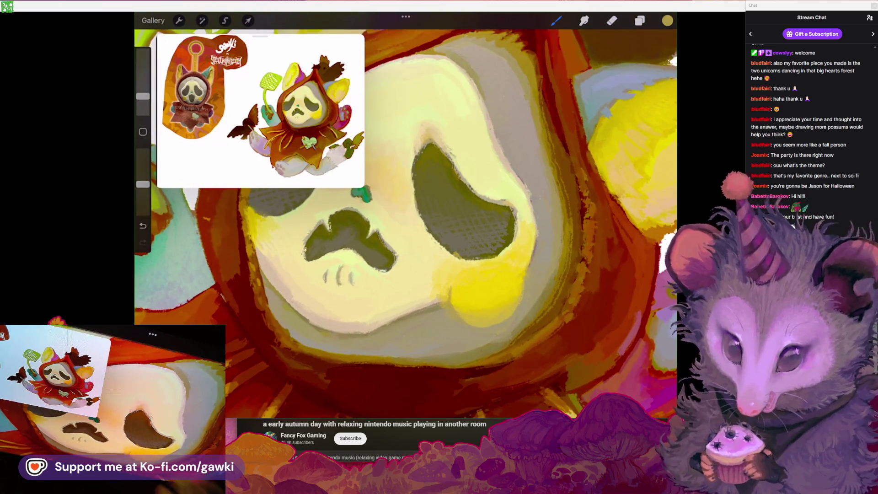
key("ctrl+z")
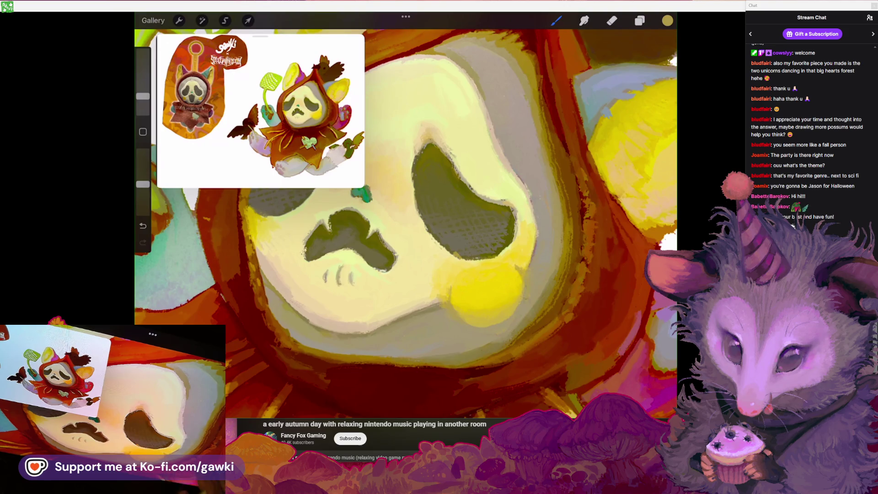
scroll(406, 215, "down", 2)
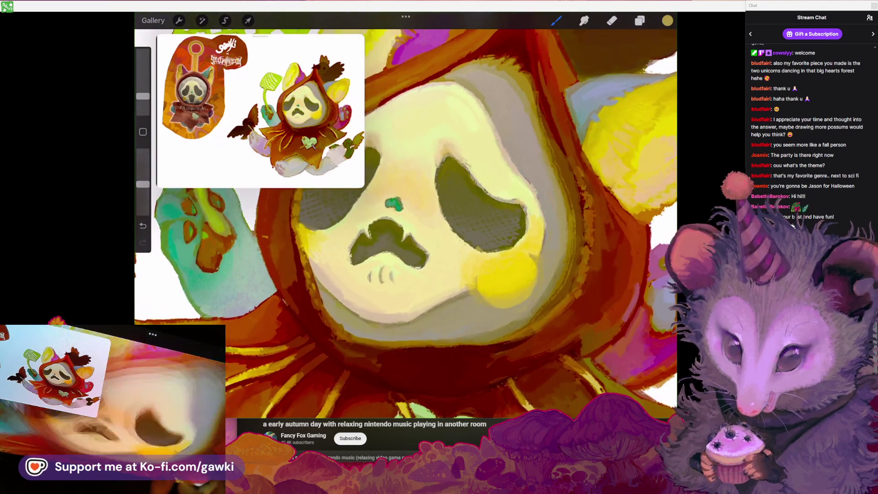
scroll(405, 222, "up", 2)
key("ctrl+z")
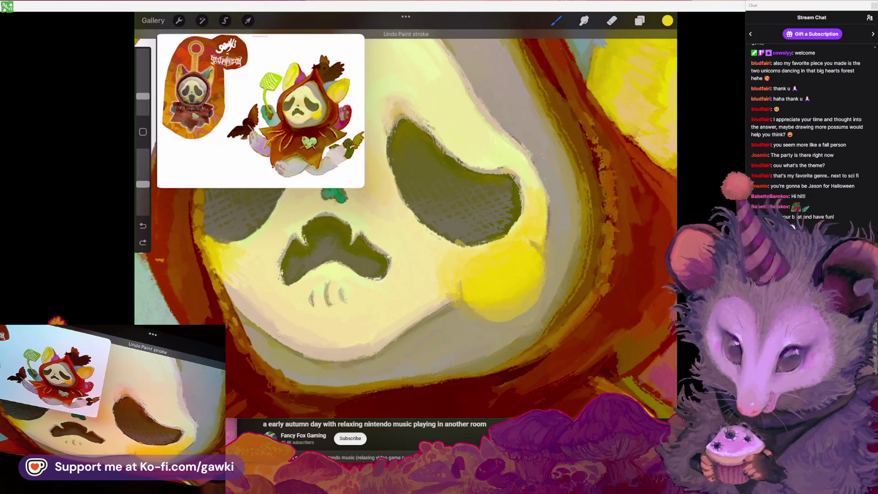
left_click(667, 20)
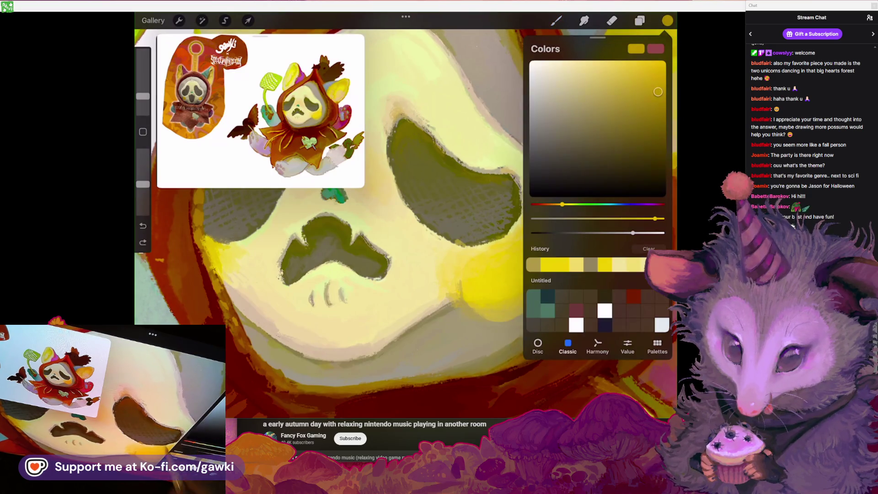
Draw an orange curve around the cheek blush and lower the brush opacity
key("ctrl+z")
left_click_drag(458, 293, 488, 247)
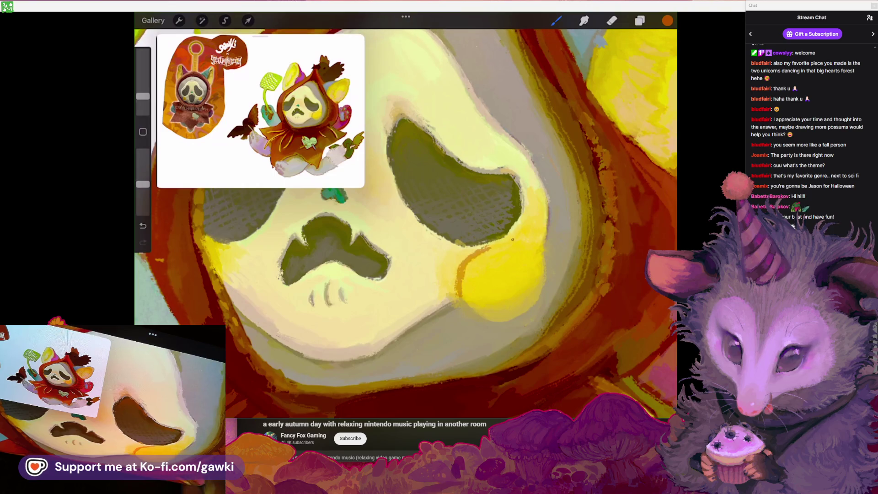
left_click_drag(143, 184, 143, 201)
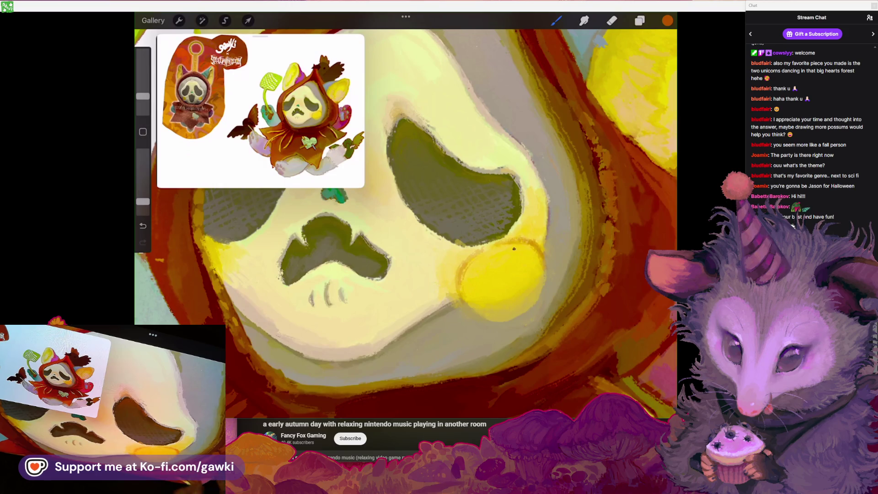
scroll(405, 224, "down", 2)
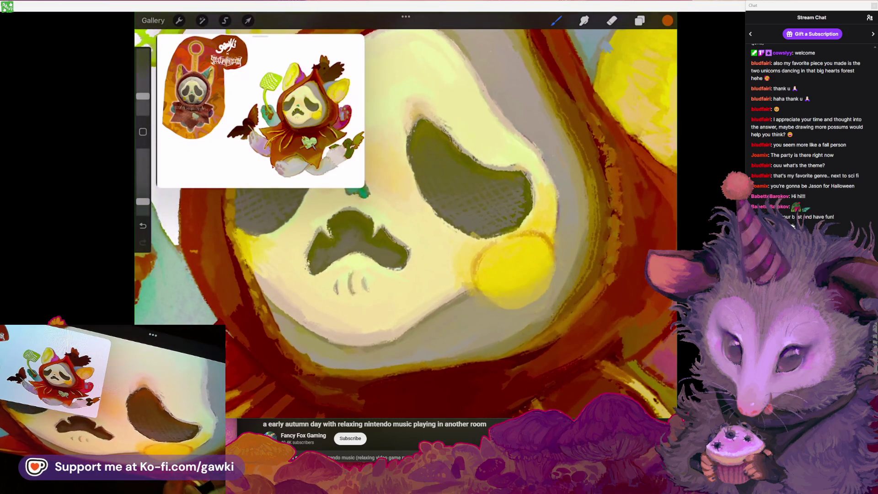
scroll(405, 223, "down", 2)
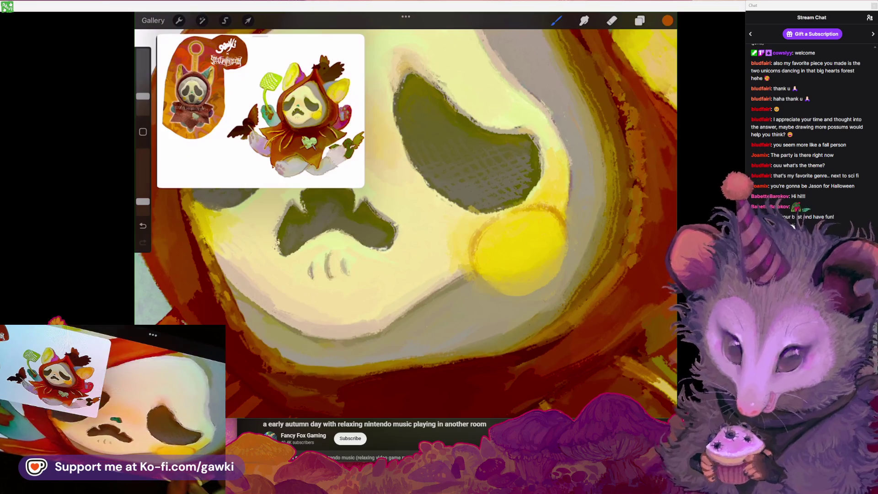
scroll(405, 224, "down", 2)
scroll(405, 223, "up", 3)
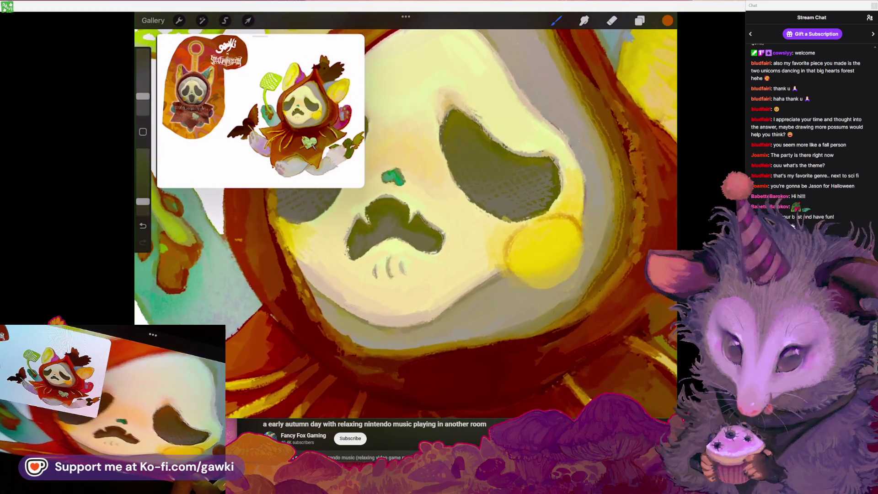
scroll(406, 224, "up", 5)
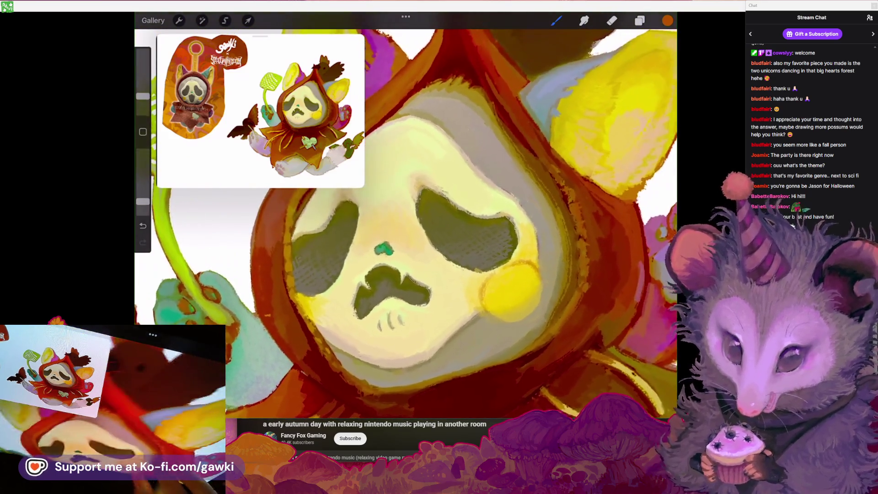
Zoom to the hood's ear, sample its yellow, and raise brush opacity to 37%
scroll(406, 223, "up", 3)
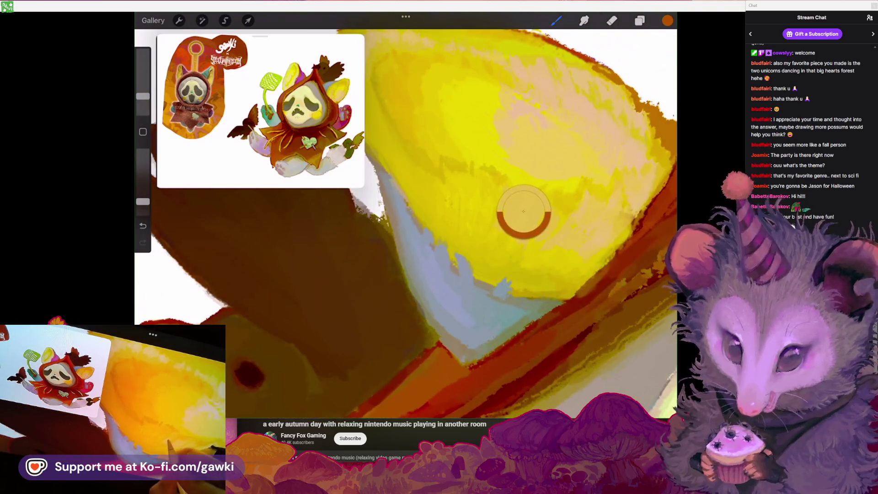
scroll(405, 223, "down", 5)
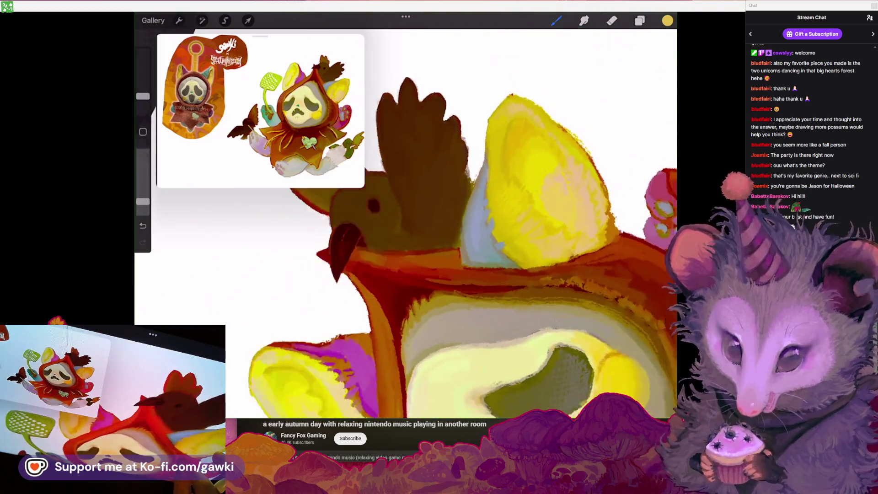
scroll(406, 223, "up", 5)
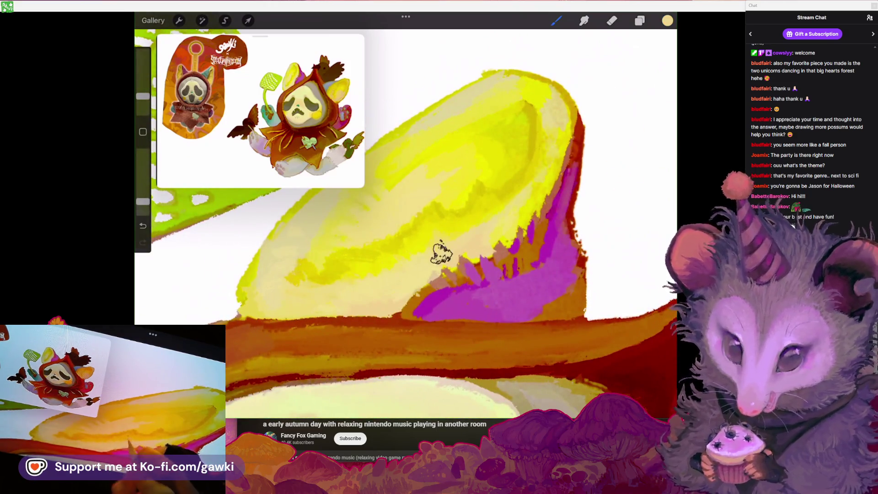
scroll(440, 231, "down", 3)
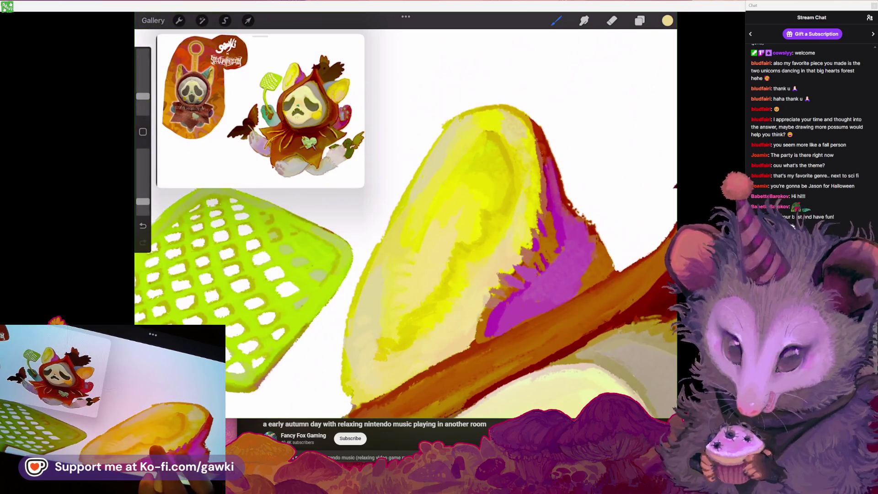
scroll(493, 222, "down", 2)
left_click_drag(143, 202, 143, 190)
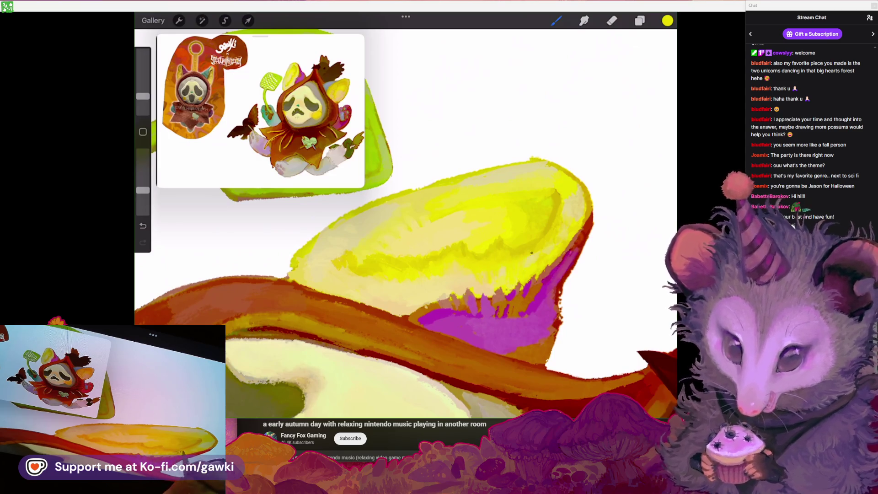
scroll(440, 247, "down", 5)
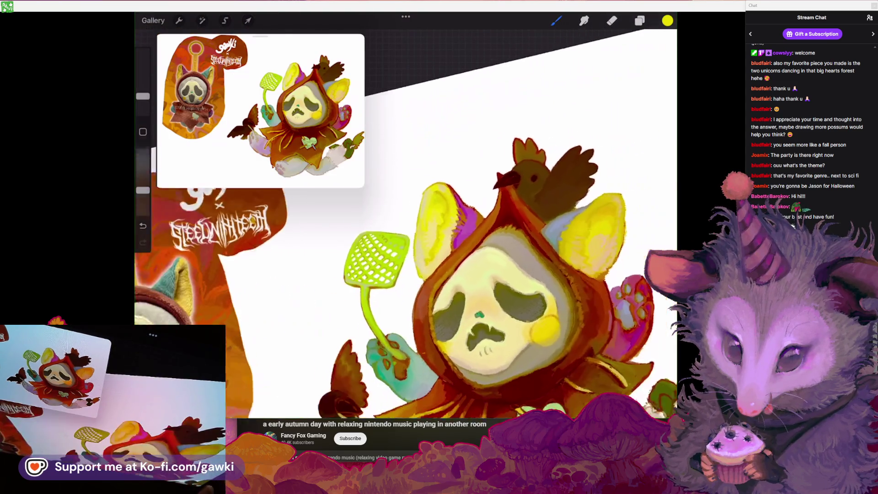
Frame the mask face and make the brush slightly larger
scroll(430, 260, "up", 1)
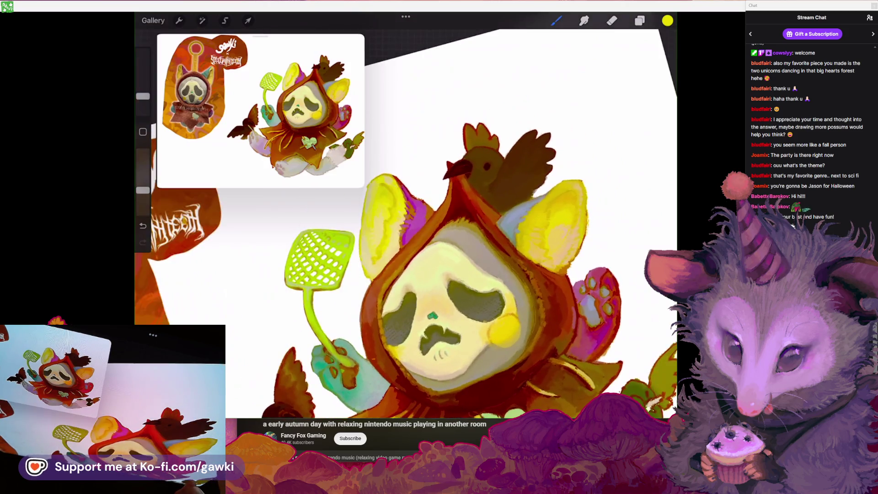
scroll(429, 242, "up", 1)
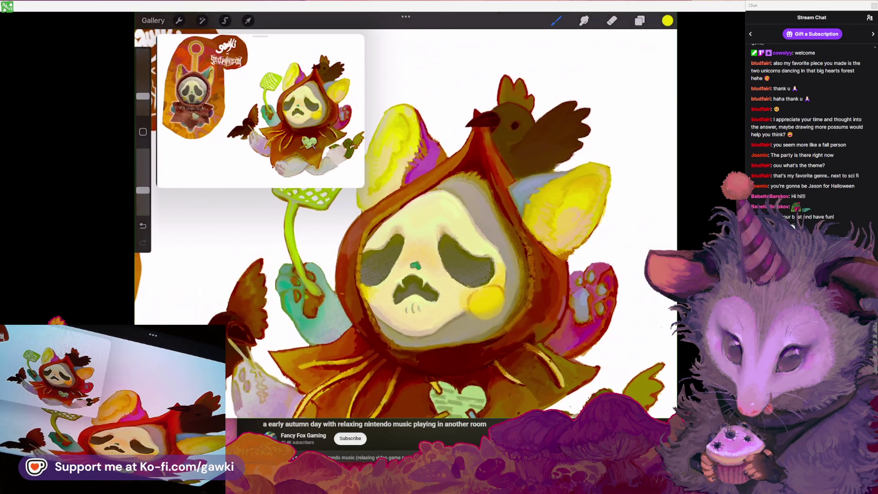
scroll(430, 256, "up", 5)
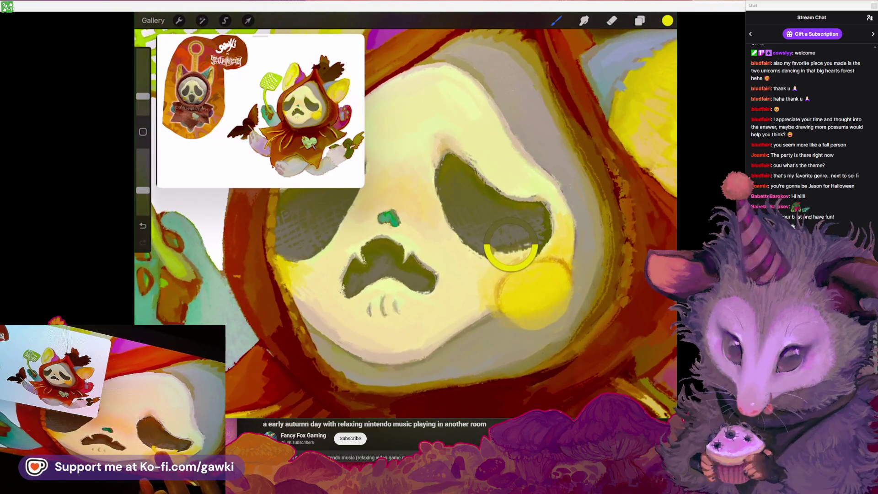
scroll(511, 256, "up", 3)
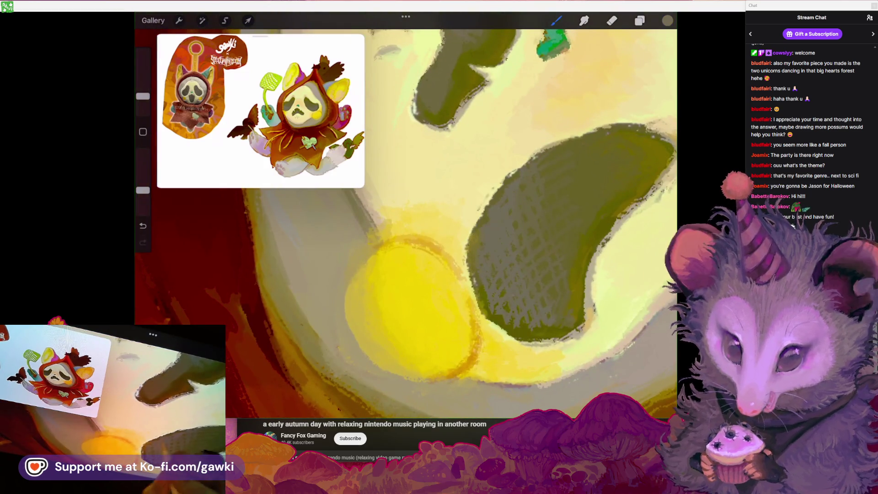
scroll(405, 219, "down", 4)
scroll(405, 219, "up", 3)
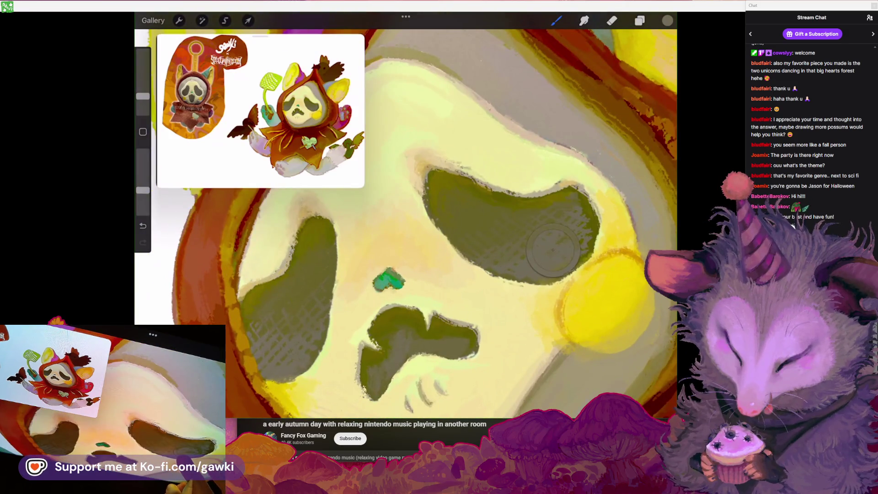
scroll(405, 220, "up", 2)
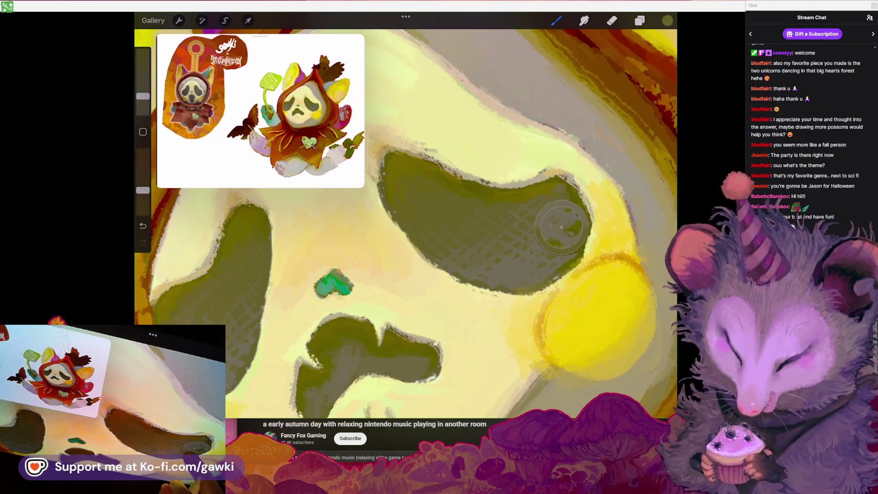
left_click_drag(142, 96, 142, 92)
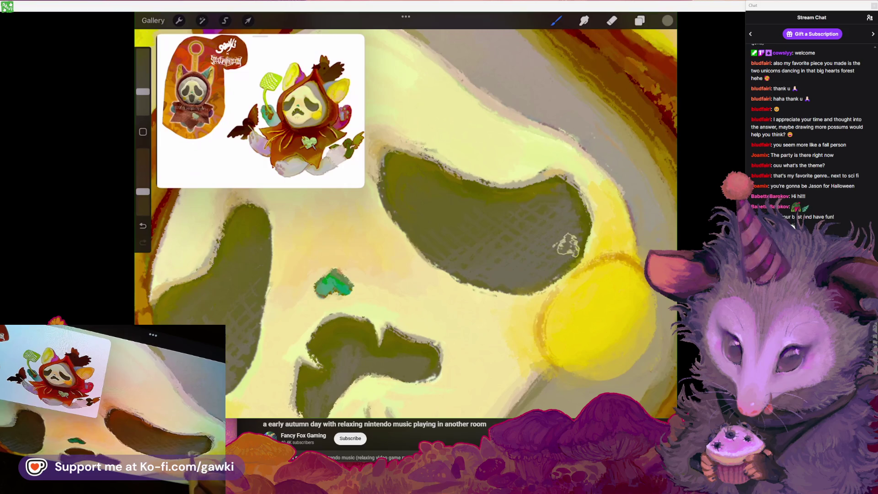
Paint over the mask face and undo the stroke that didn't work
scroll(406, 219, "down", 3)
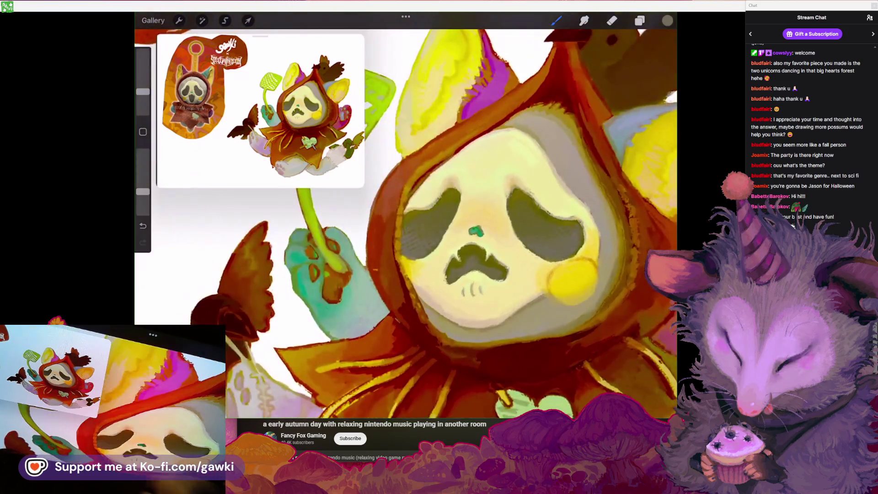
scroll(406, 276, "up", 2)
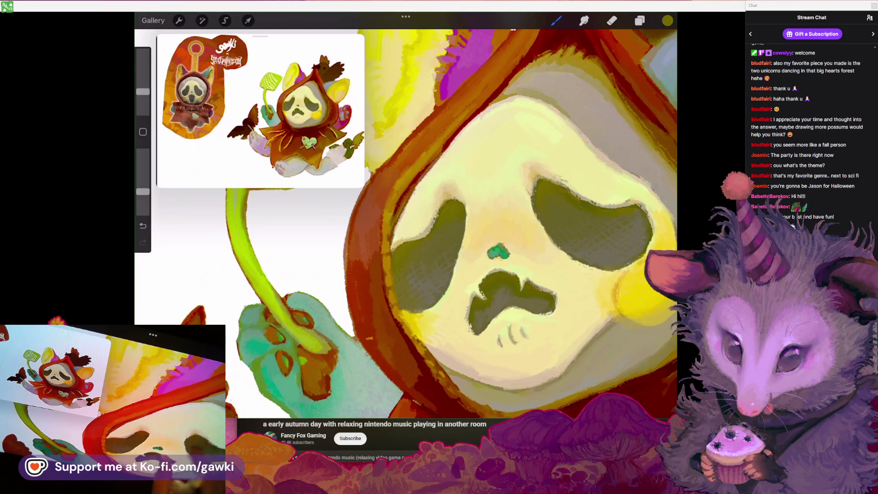
scroll(406, 219, "down", 3)
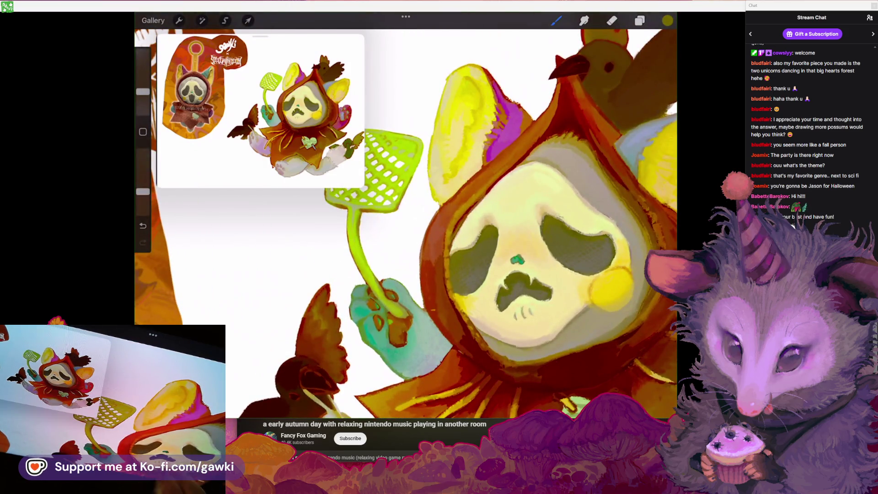
key("ctrl+z")
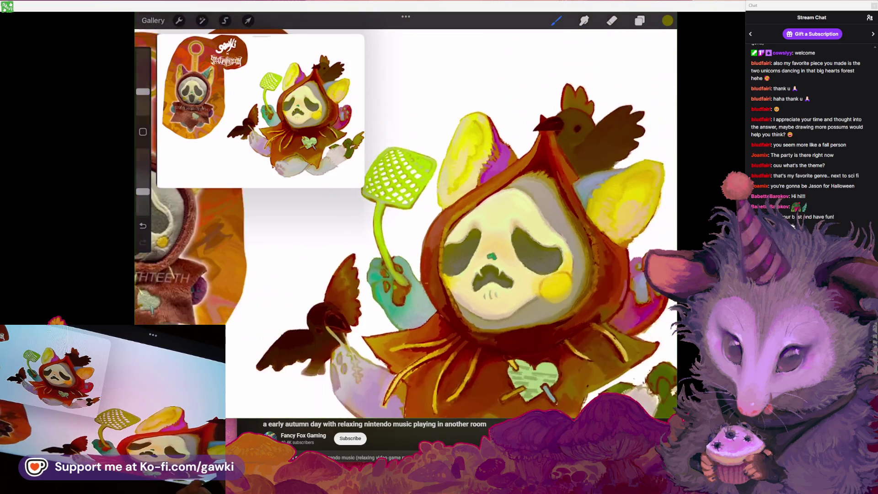
scroll(456, 273, "down", 2)
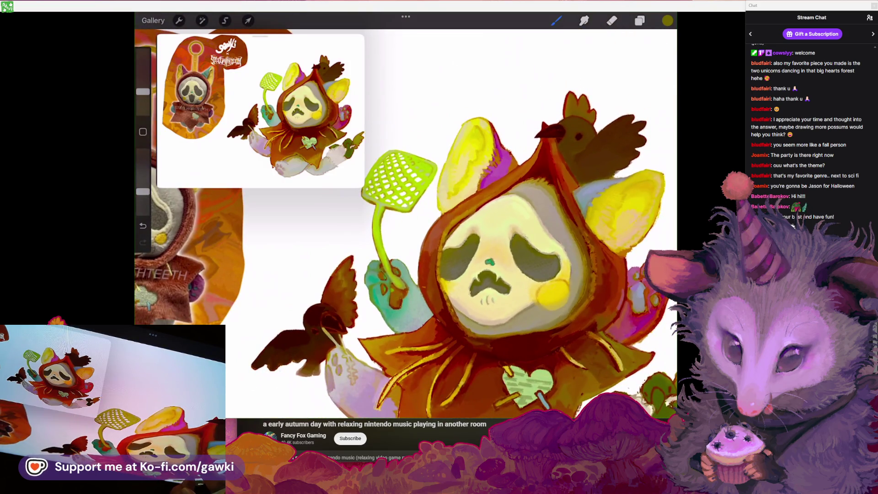
scroll(484, 237, "up", 3)
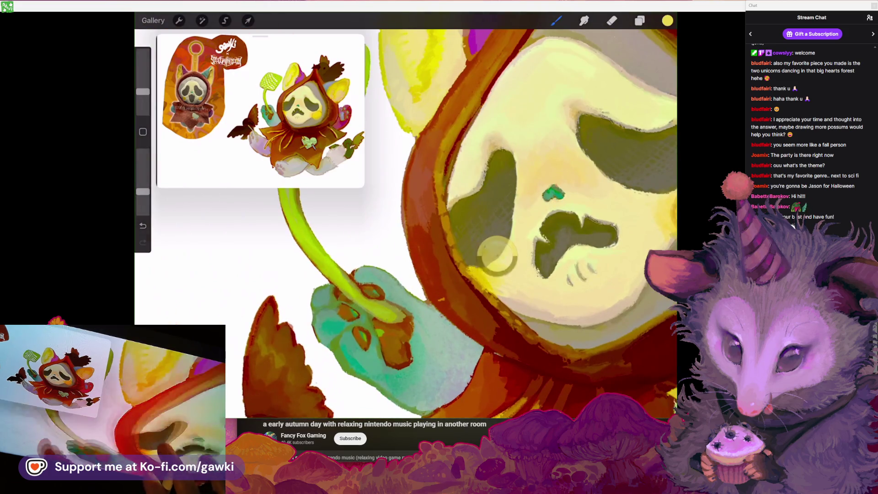
scroll(484, 219, "up", 2)
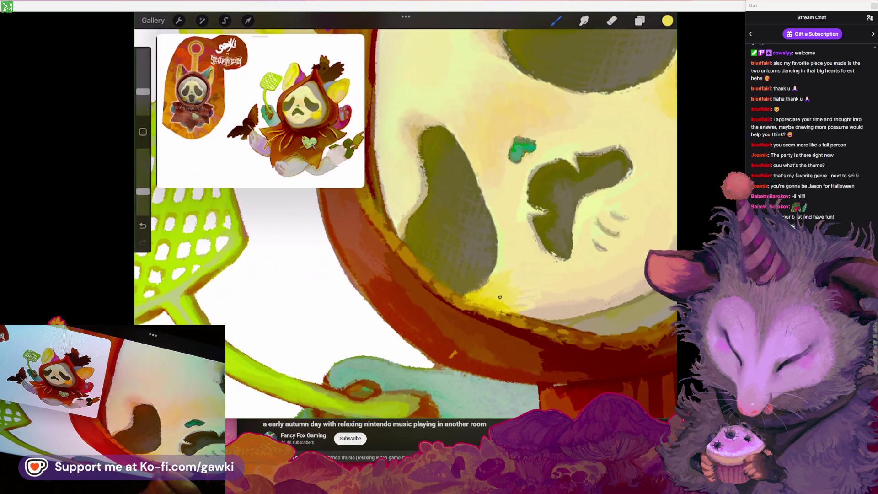
scroll(412, 219, "down", 2)
Sample the mask face's pale yellow, fine-tune it, and undo the next unwanted stroke
left_click(513, 147)
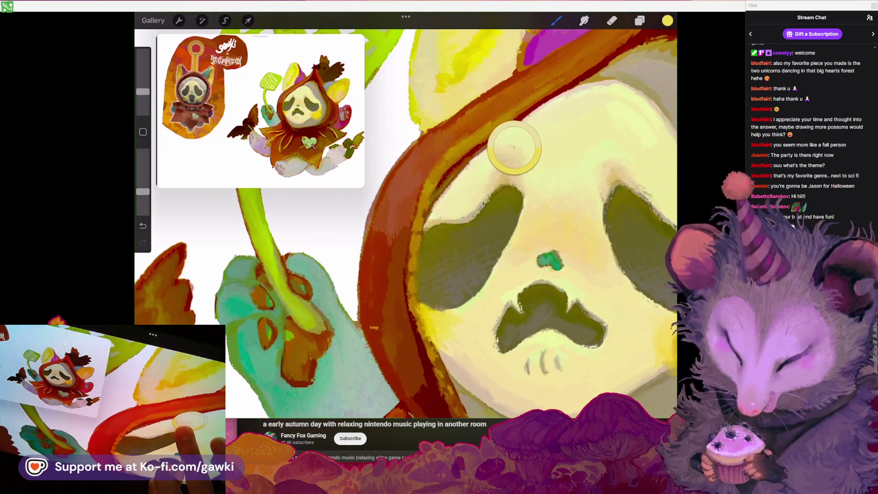
left_click_drag(514, 148, 512, 151)
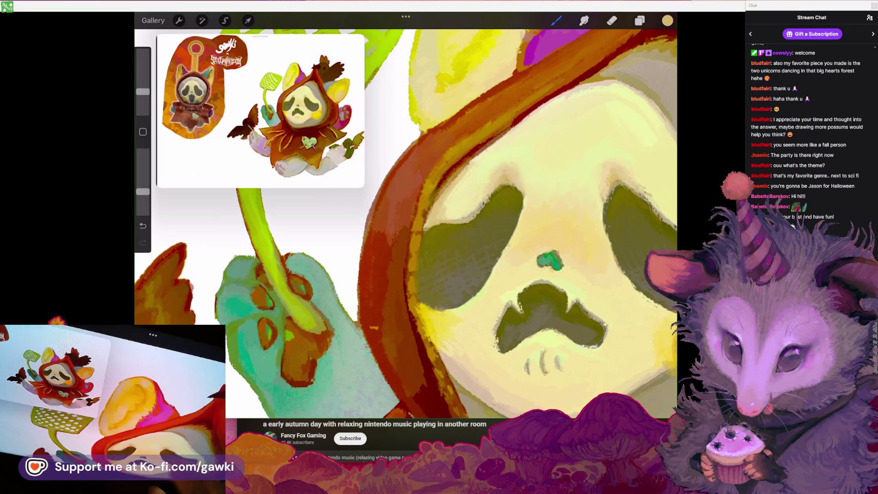
scroll(448, 220, "down", 2)
key("ctrl+z")
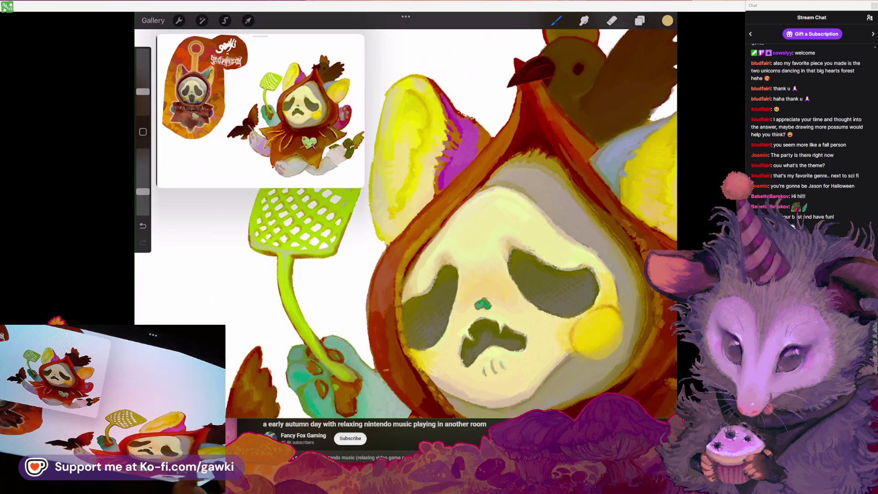
scroll(469, 200, "down", 3)
scroll(469, 200, "up", 3)
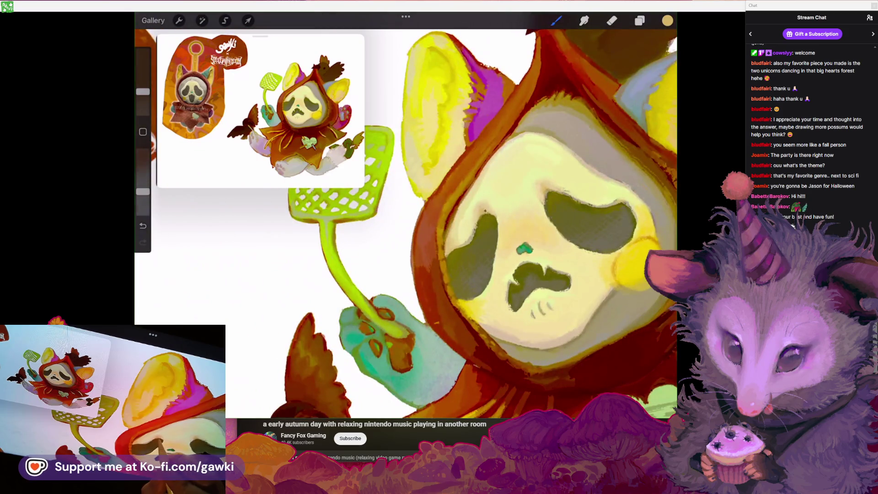
Remove two more unwanted strokes on and near the face
scroll(457, 228, "right", 2)
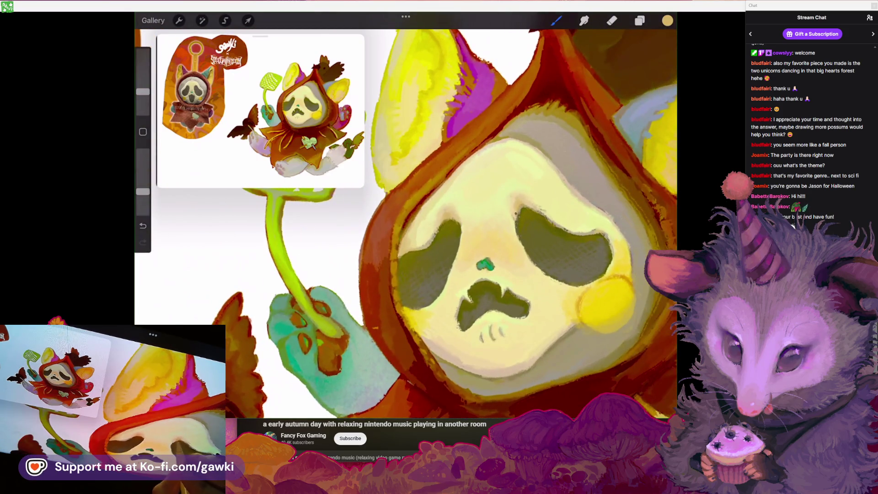
scroll(524, 198, "down", 3)
scroll(525, 199, "up", 3)
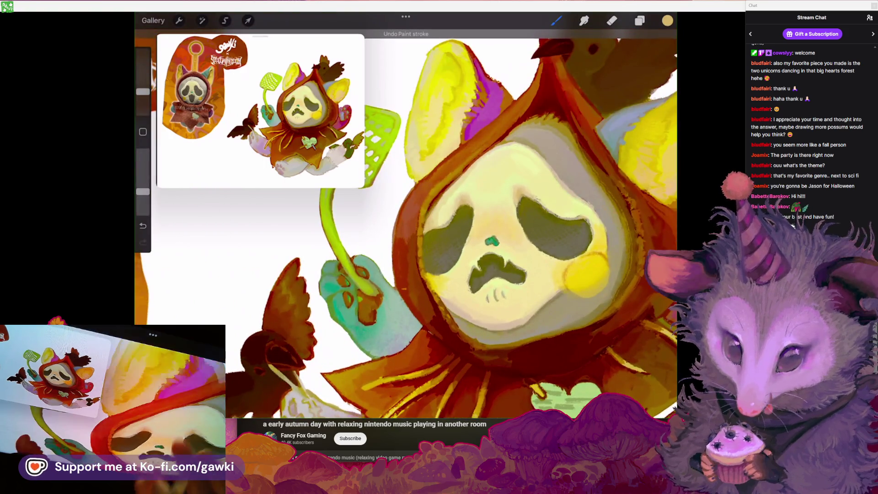
scroll(494, 242, "up", 2)
key("ctrl+z")
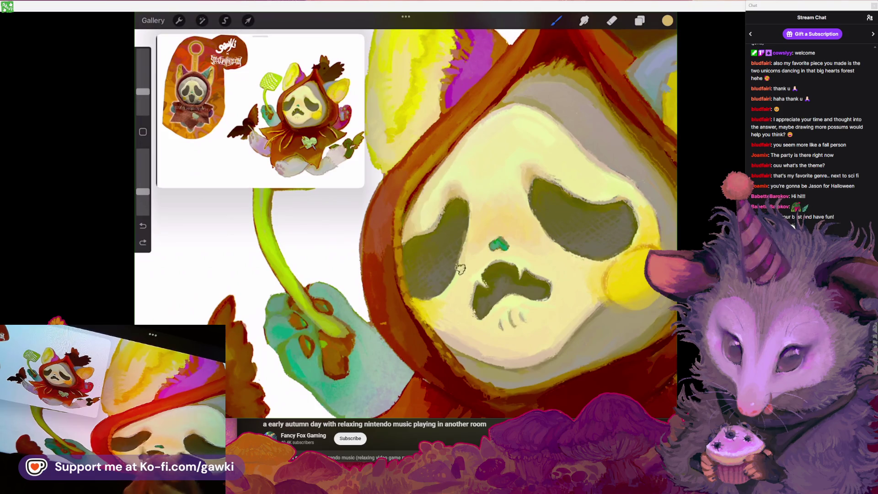
key("ctrl+z")
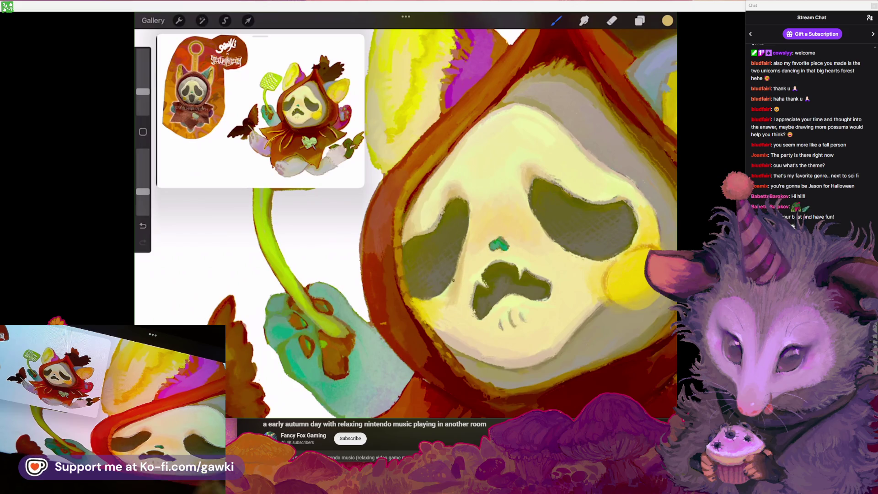
scroll(406, 215, "down", 2)
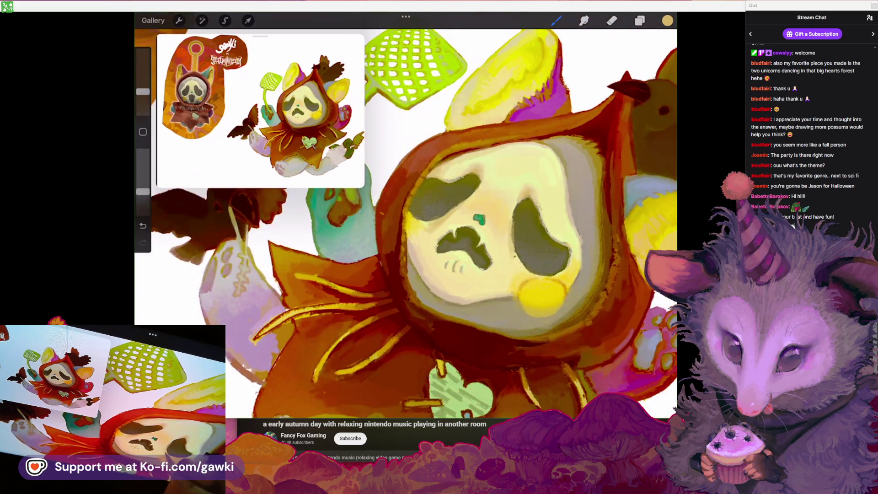
scroll(516, 269, "down", 3)
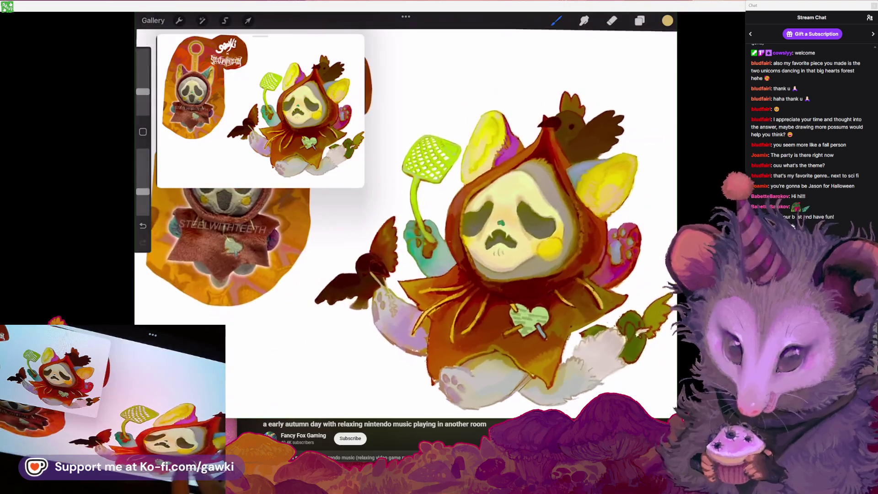
Zoom in on the ghost mask and undo a stray stroke on it
scroll(516, 229, "up", 5)
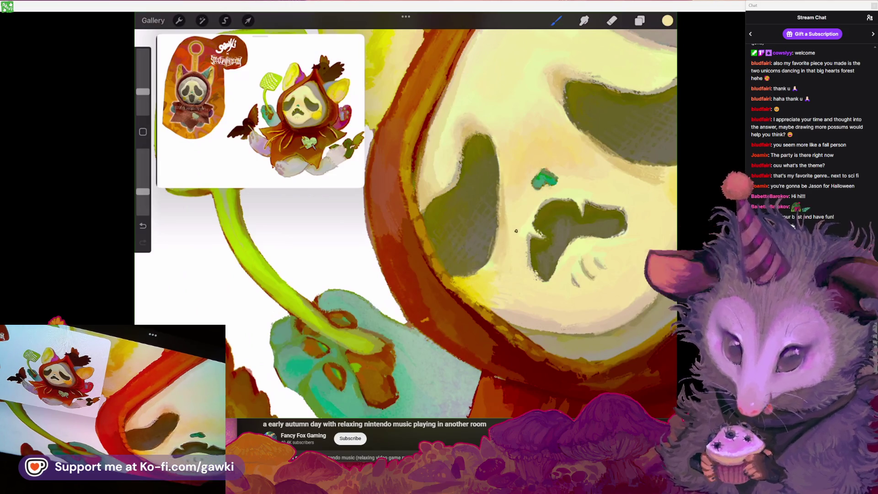
scroll(405, 214, "up", 3)
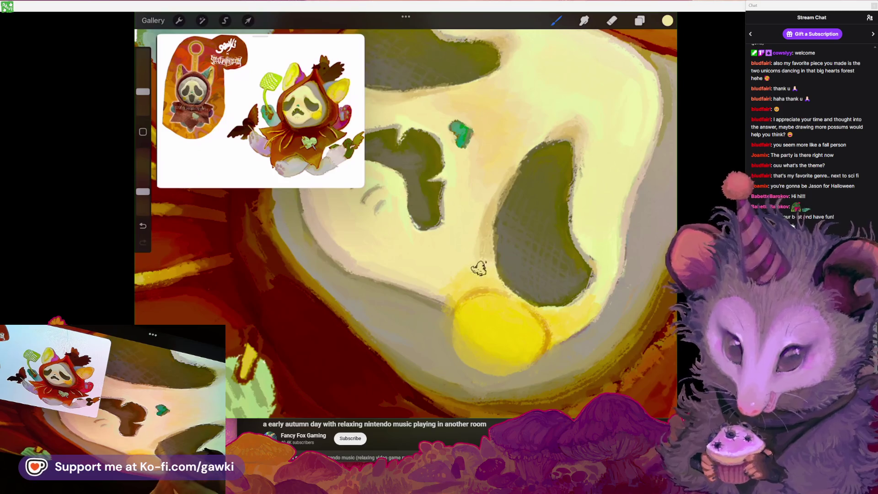
scroll(405, 220, "down", 5)
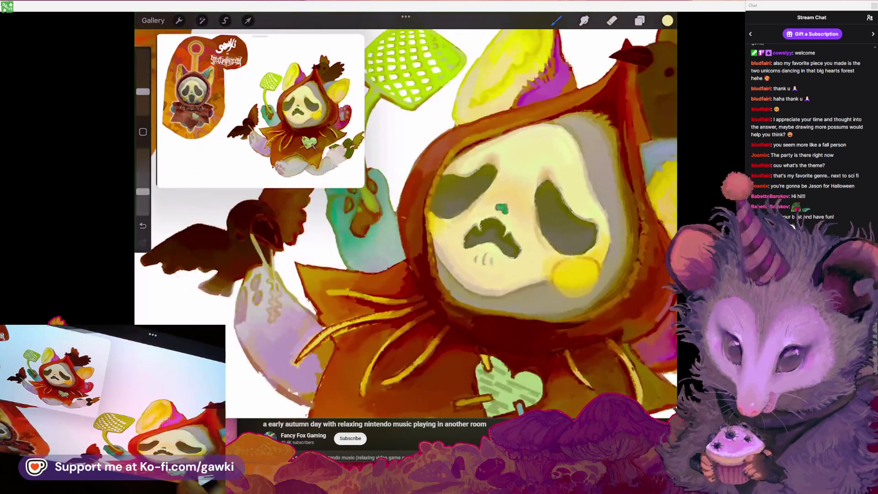
scroll(406, 219, "down", 5)
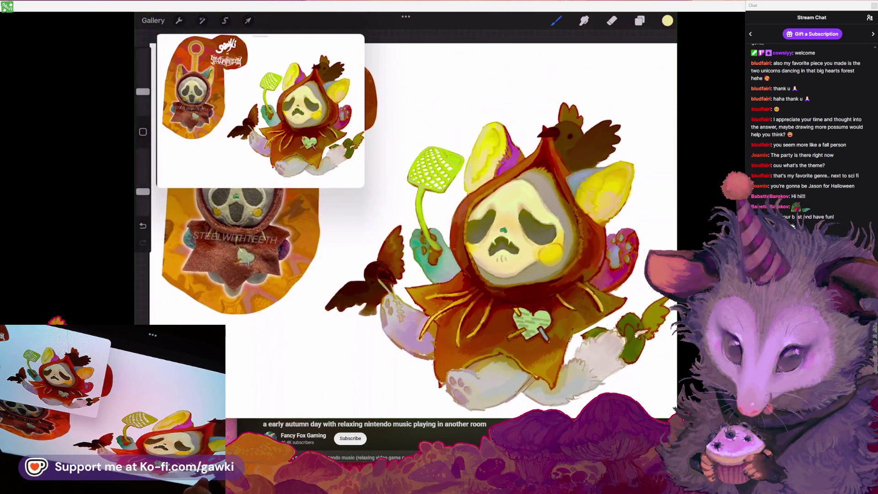
scroll(497, 256, "down", 1)
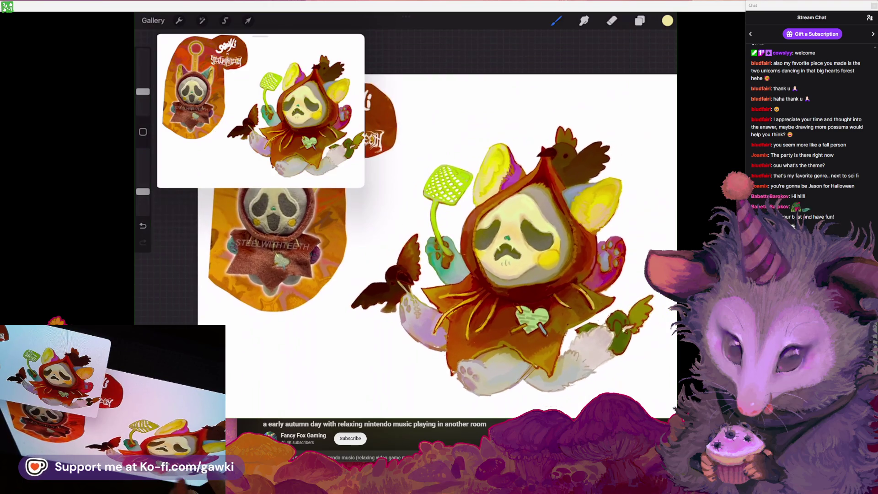
scroll(498, 238, "up", 5)
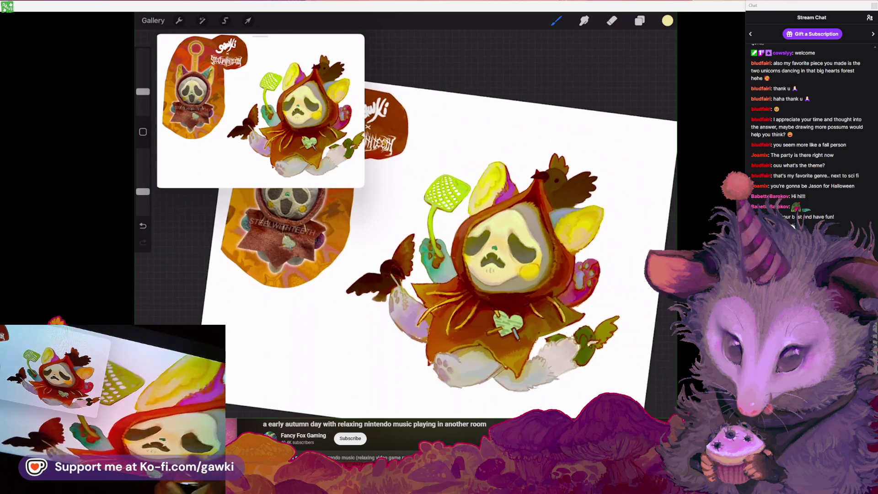
scroll(457, 219, "up", 2)
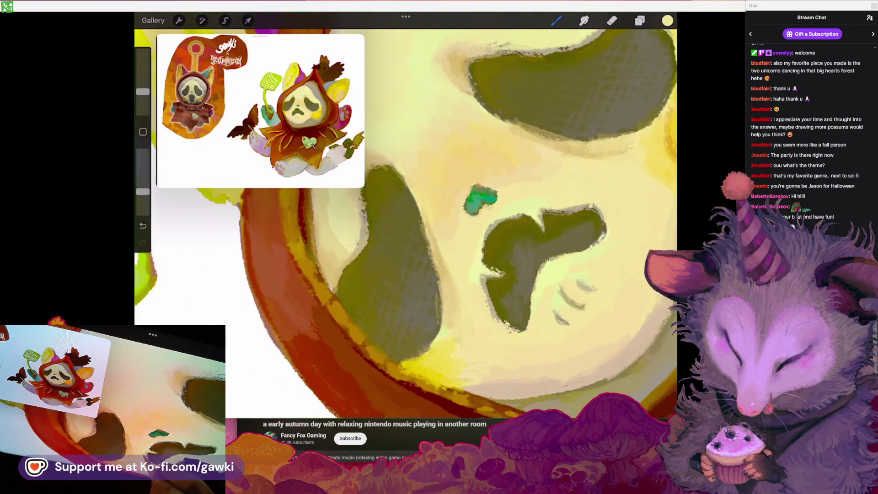
key("ctrl+z")
Shrink the brush and lower its opacity for subtle mouth touch-ups, discarding a bad stroke
scroll(457, 228, "down", 1)
left_click_drag(143, 191, 143, 152)
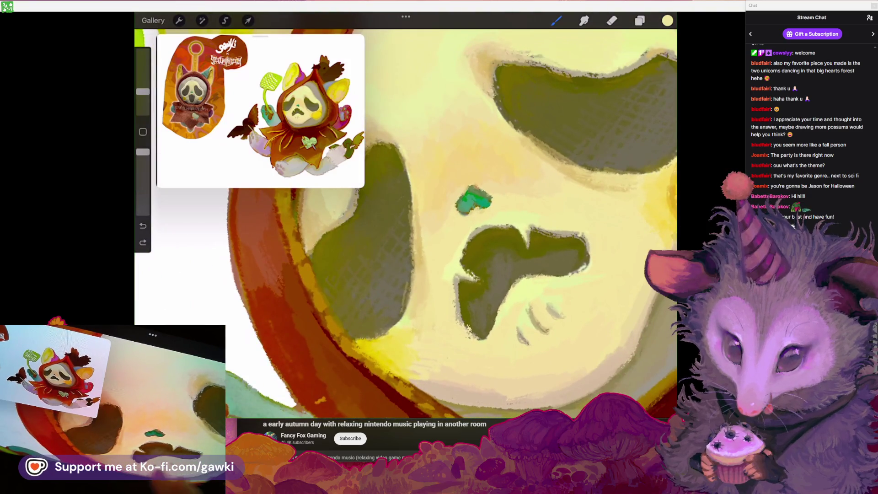
left_click_drag(143, 91, 143, 101)
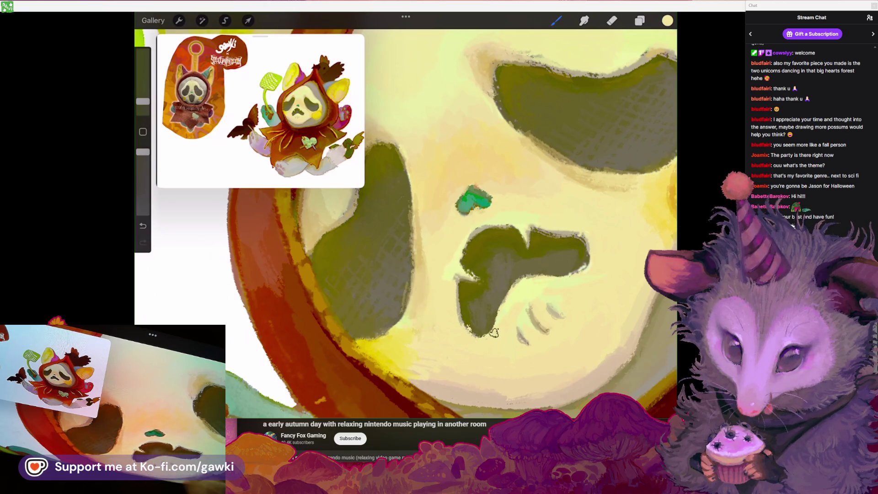
scroll(406, 220, "up", 2)
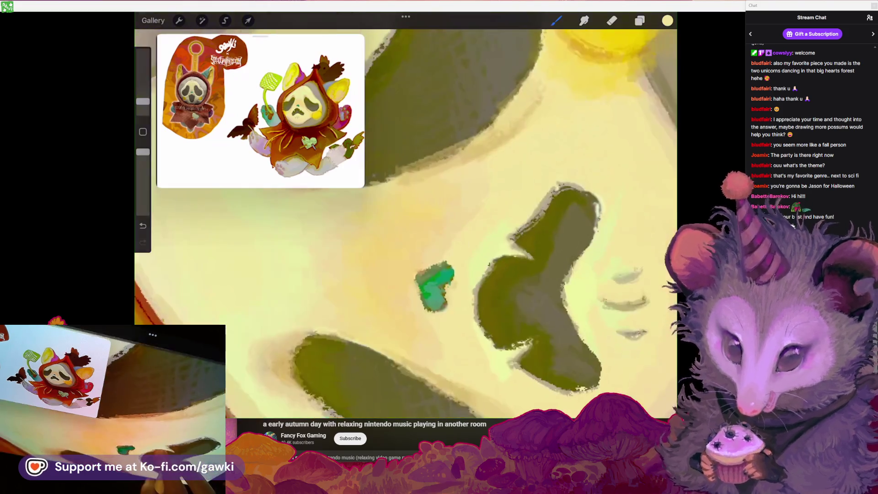
key("ctrl+z")
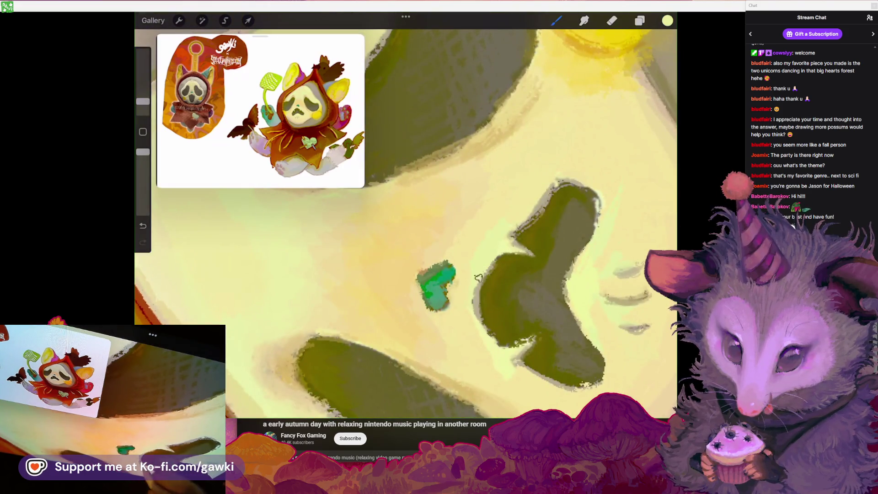
Sample a colour from the mask face and repaint the mouth, undoing failed strokes
scroll(510, 224, "down", 2)
scroll(494, 215, "up", 2)
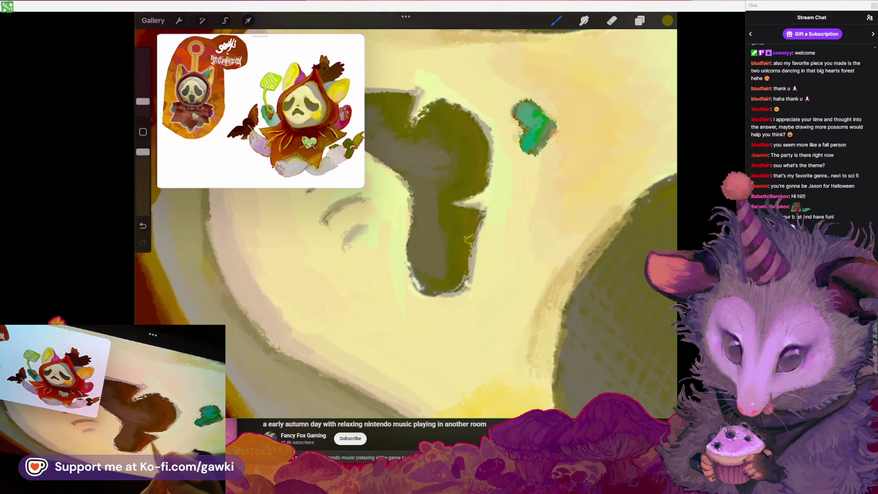
scroll(475, 220, "down", 3)
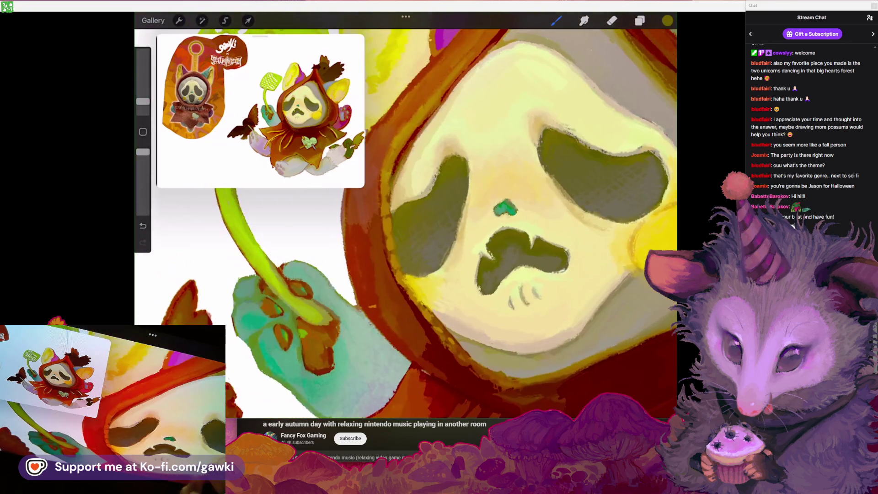
scroll(475, 220, "up", 2)
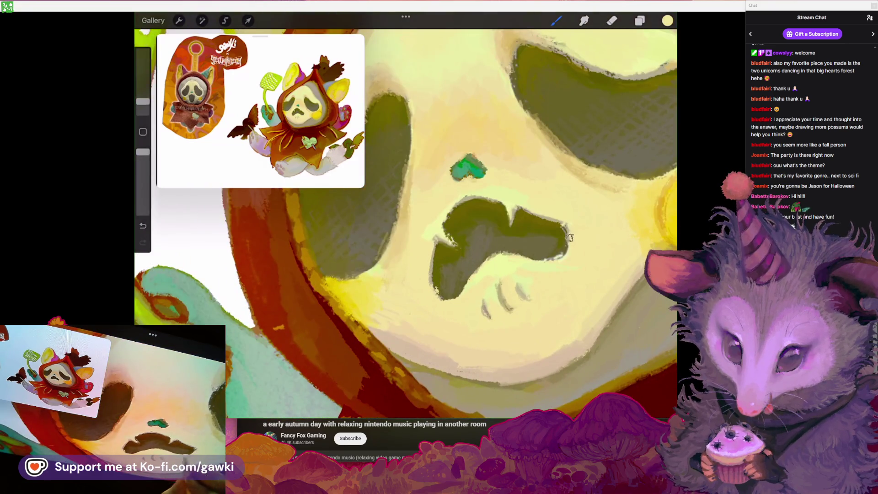
scroll(476, 220, "down", 1)
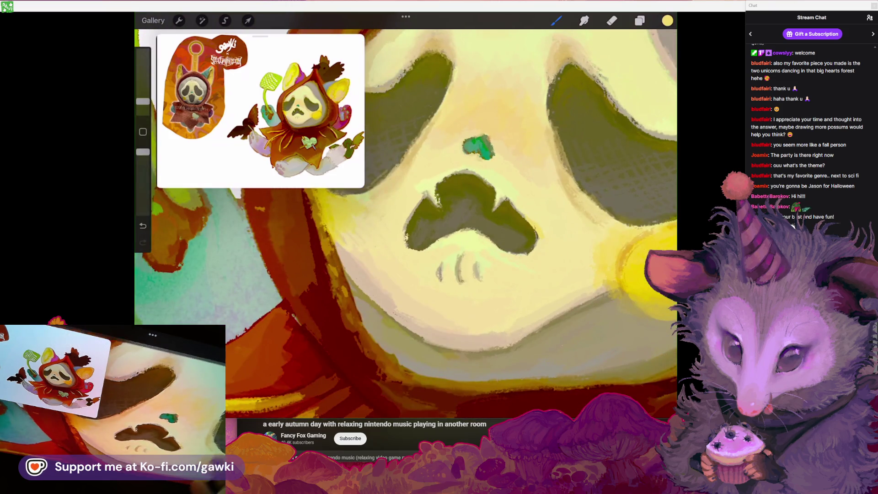
key("ctrl+z")
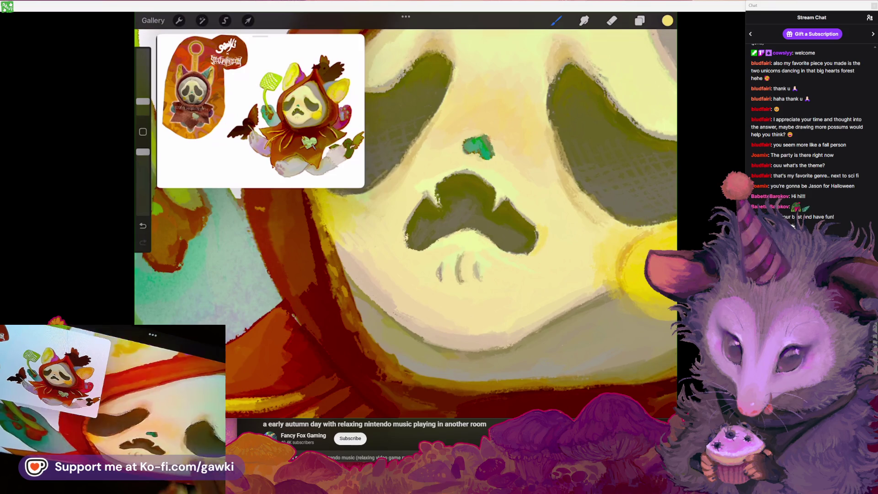
scroll(537, 208, "down", 2)
left_click(536, 207)
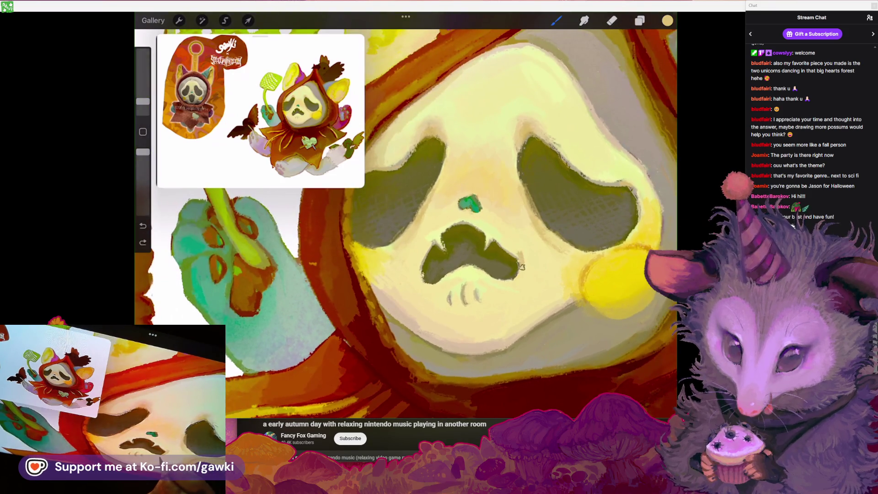
scroll(521, 267, "down", 3)
scroll(521, 266, "up", 4)
key("ctrl+z")
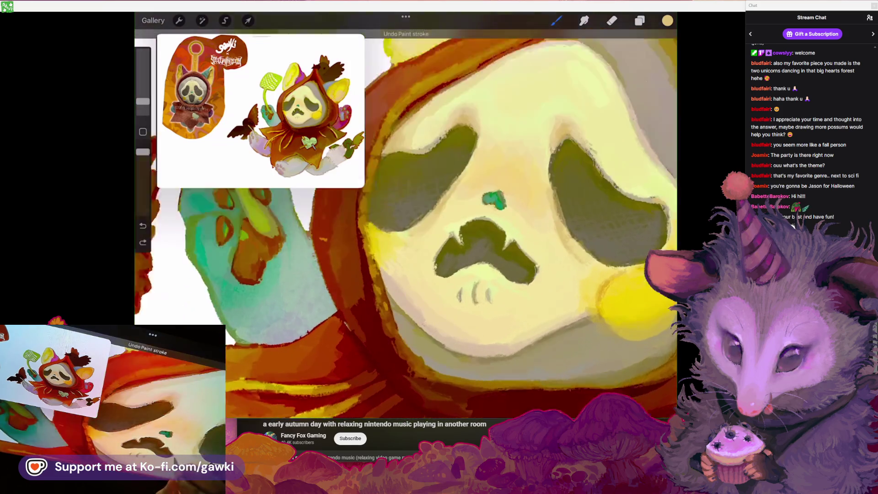
Undo two bad mouth strokes and lower the brush opacity to 47%
scroll(406, 220, "down", 3)
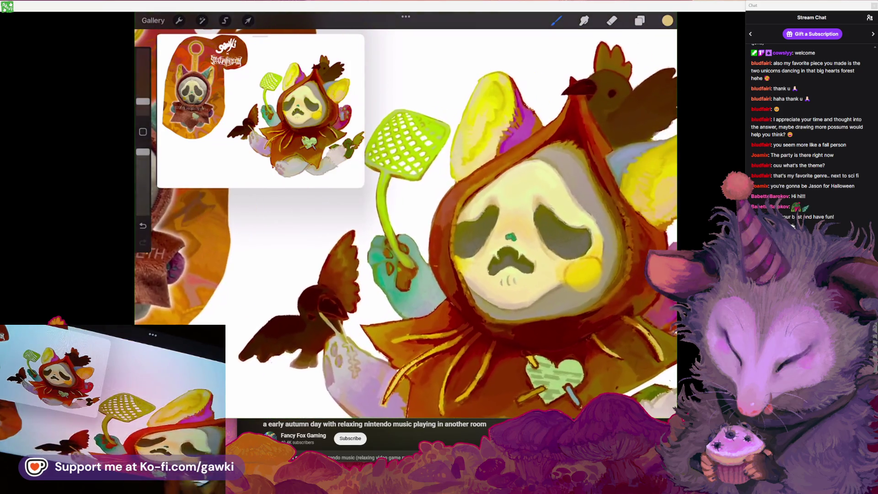
scroll(476, 237, "up", 4)
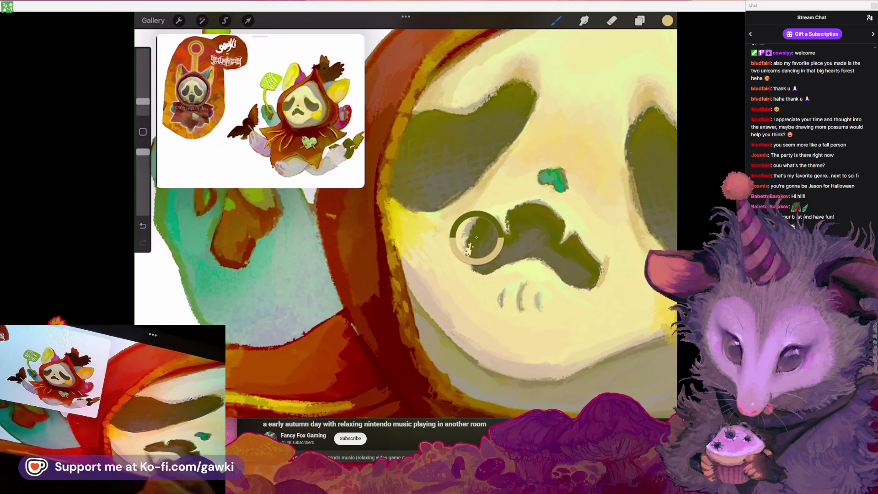
scroll(473, 265, "up", 2)
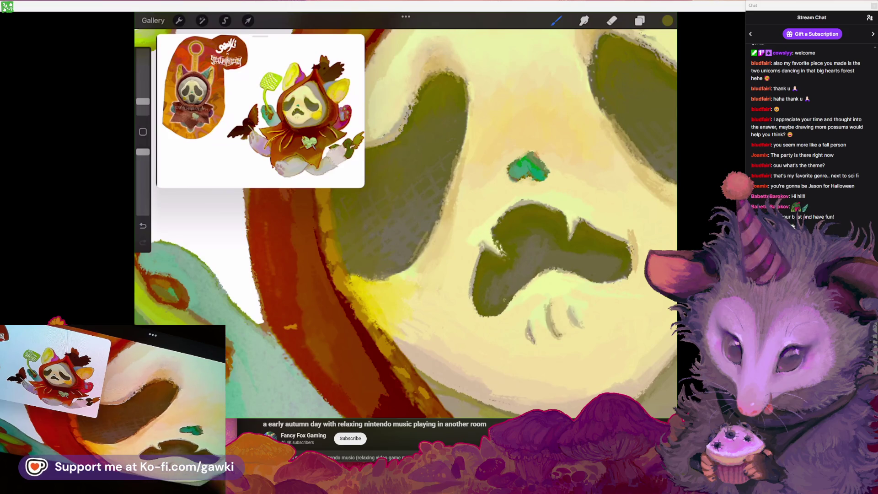
scroll(406, 224, "up", 1)
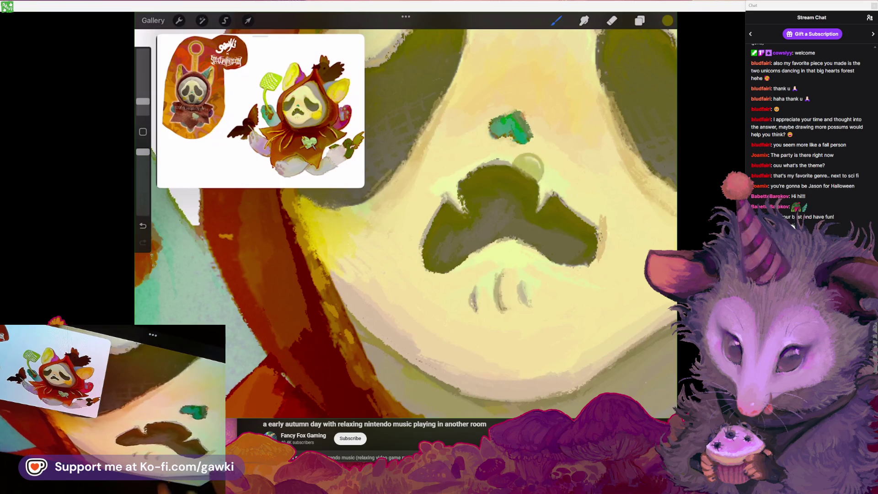
scroll(502, 220, "up", 1)
key("ctrl+z")
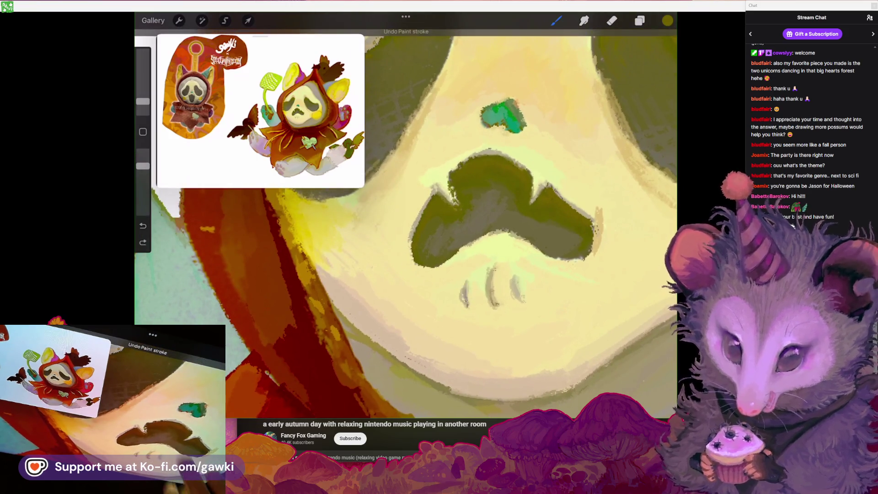
left_click_drag(143, 165, 143, 195)
key("ctrl+z")
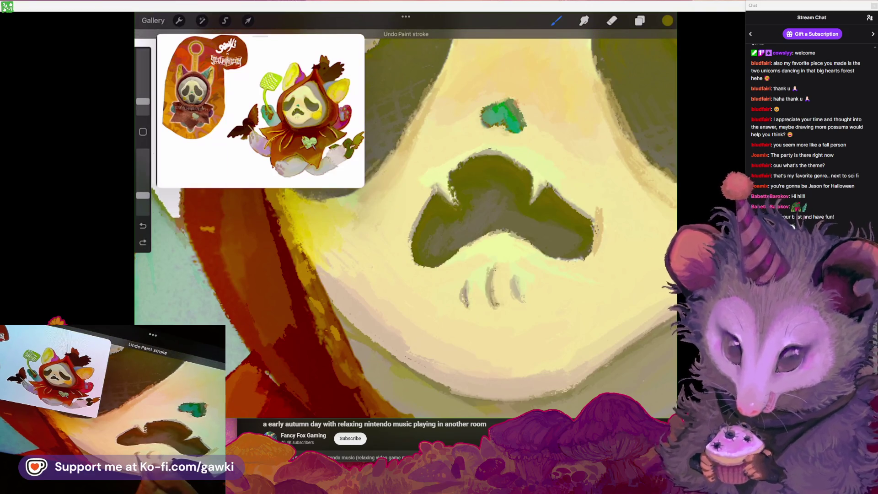
Resize the brush, sample the face's grey-beige, then bright yellow for the chin lines
scroll(503, 219, "up", 1)
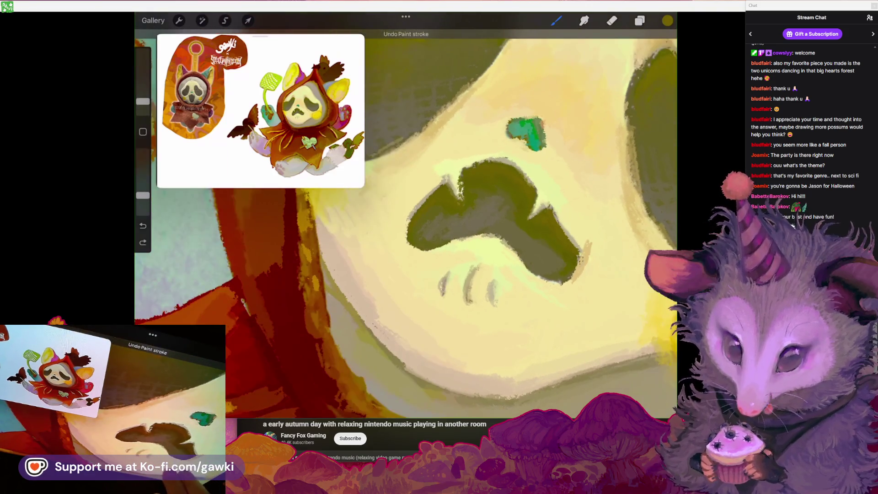
left_click_drag(142, 101, 142, 93)
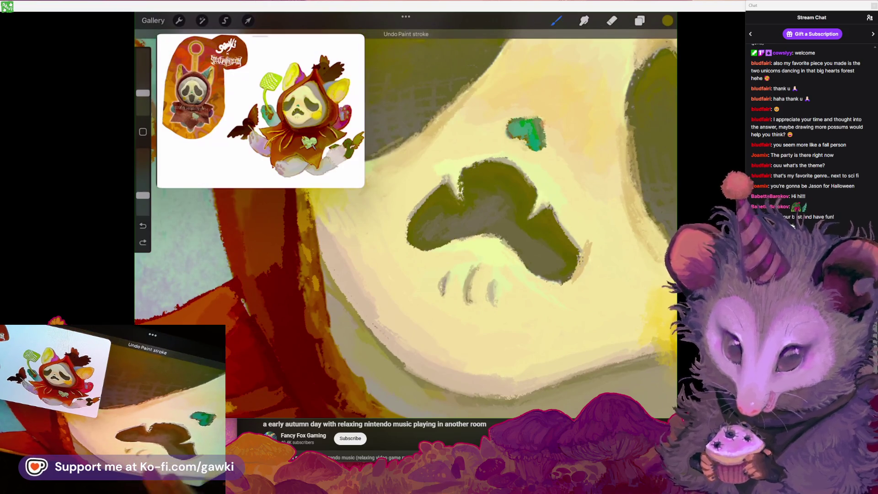
left_click(451, 275)
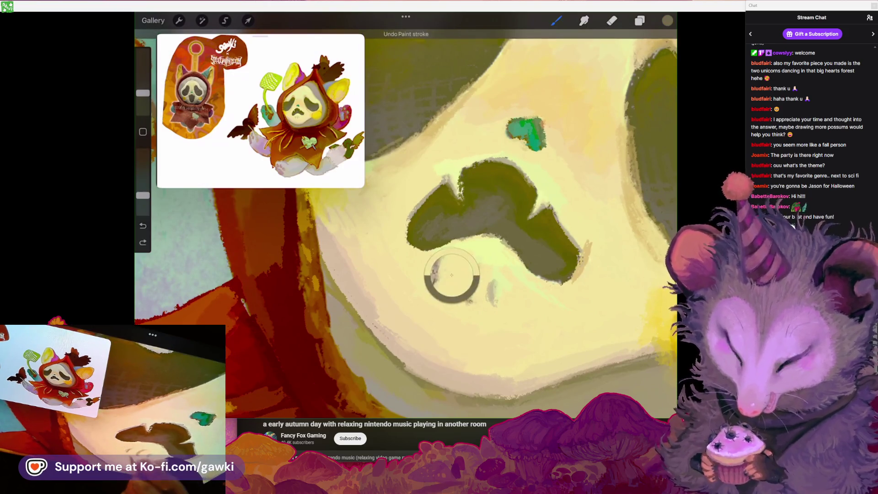
mouse_move(526, 133)
left_mouse_down()
mouse_move(500, 74)
mouse_move(486, 139)
left_mouse_up()
left_click(509, 245)
scroll(457, 205, "down", 3)
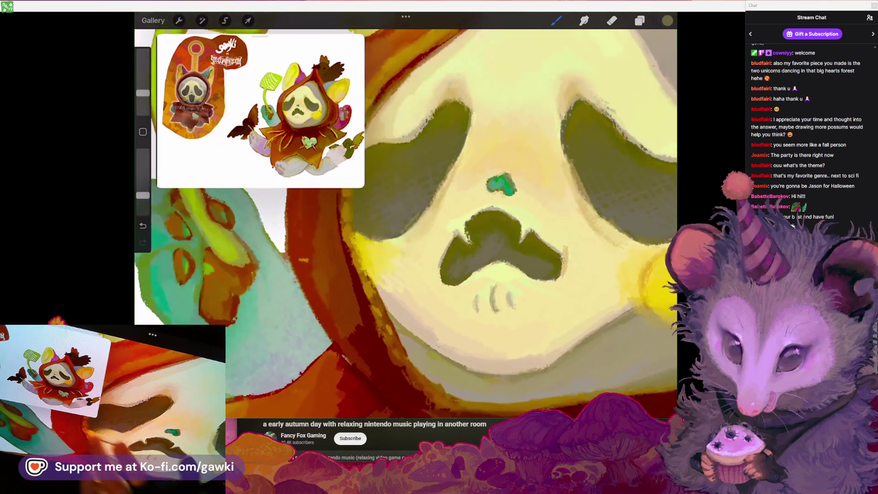
left_click(356, 225)
scroll(499, 302, "up", 3)
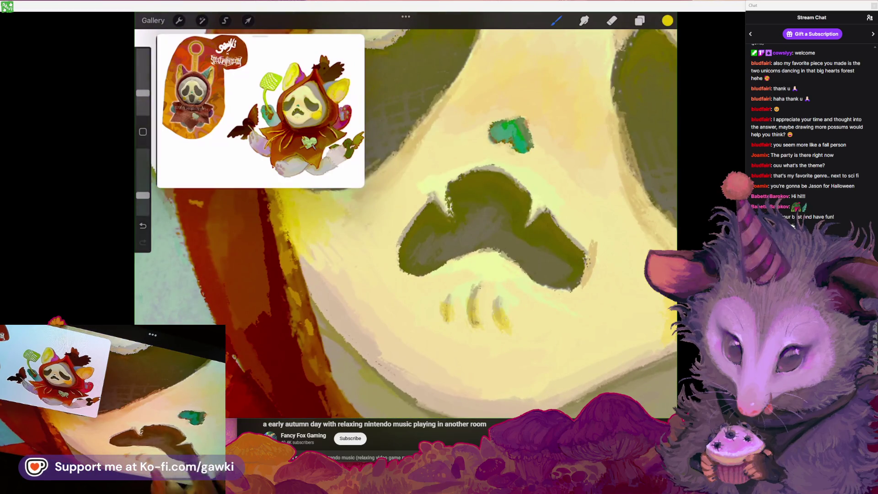
Replace a stray stroke near the left eye with a darker stroke along its edge
scroll(457, 205, "down", 3)
scroll(499, 206, "up", 3)
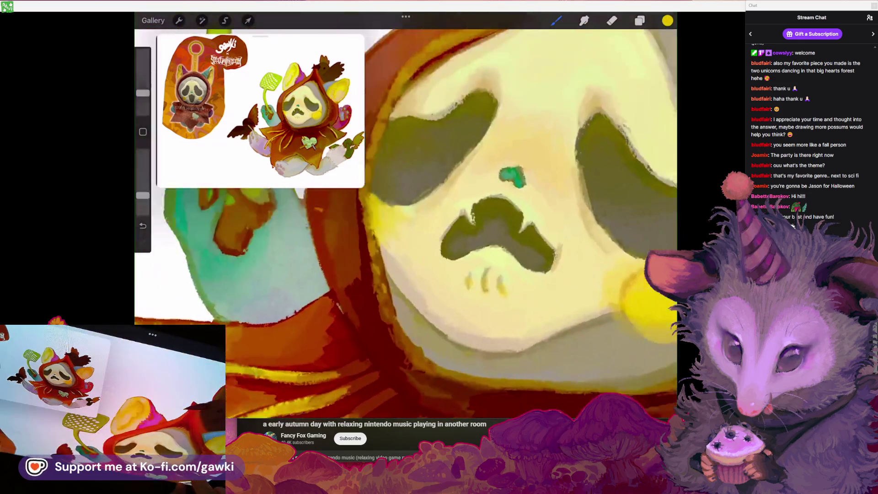
scroll(405, 215, "down", 3)
scroll(457, 274, "up", 3)
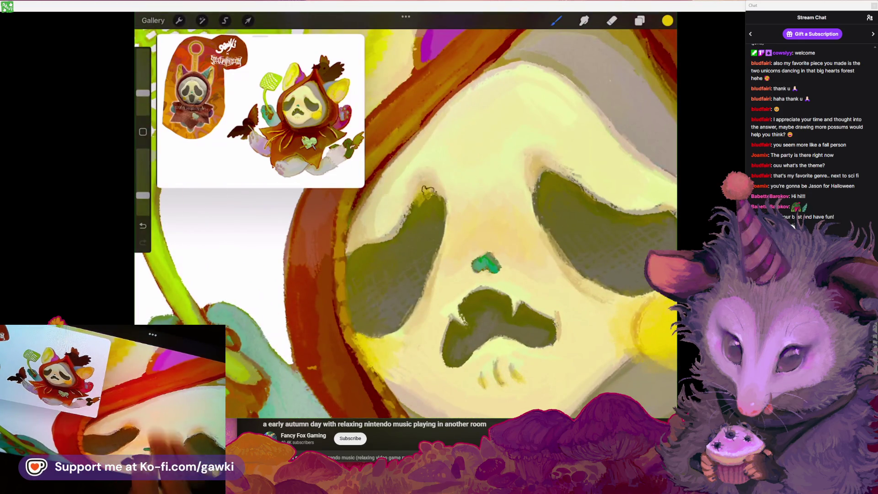
key("ctrl+z")
left_click(412, 190)
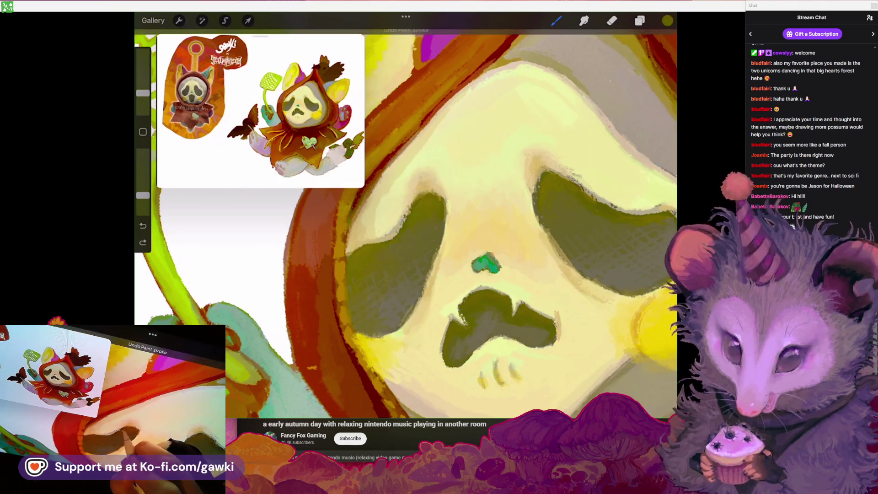
left_click_drag(418, 192, 427, 200)
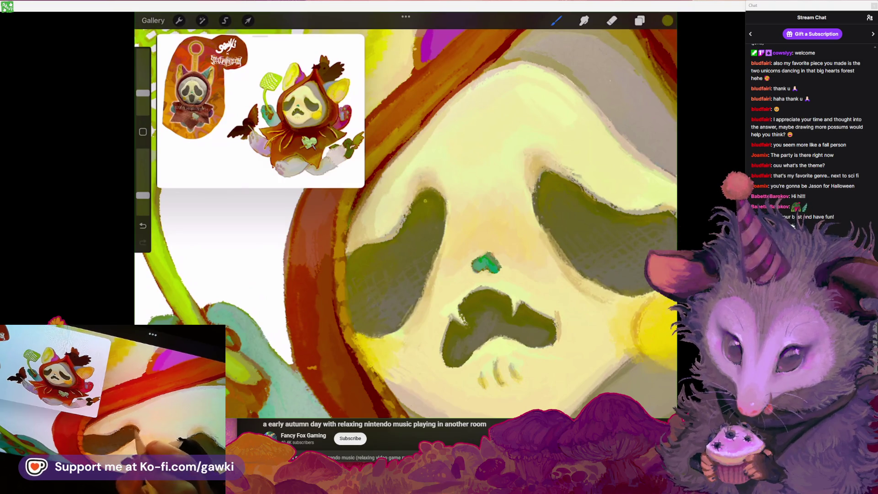
Check the current colour in the colour picker and rotate the canvas to tilt the face
scroll(405, 215, "down", 3)
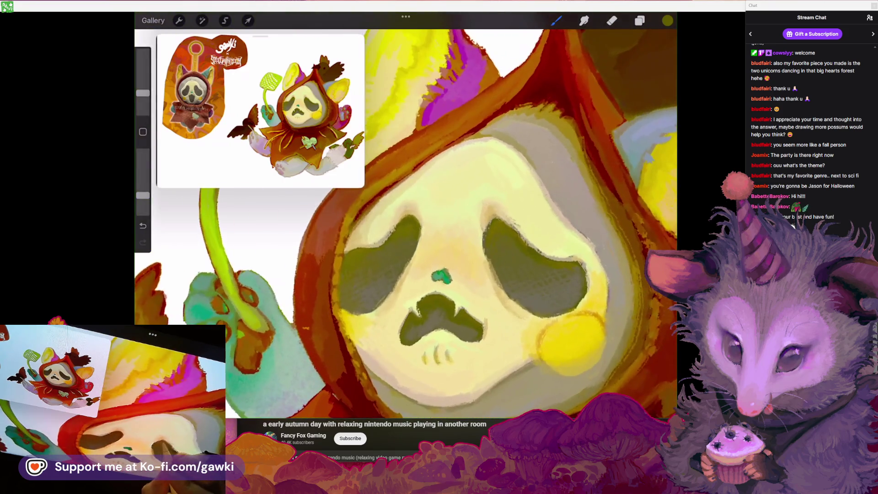
scroll(406, 214, "up", 3)
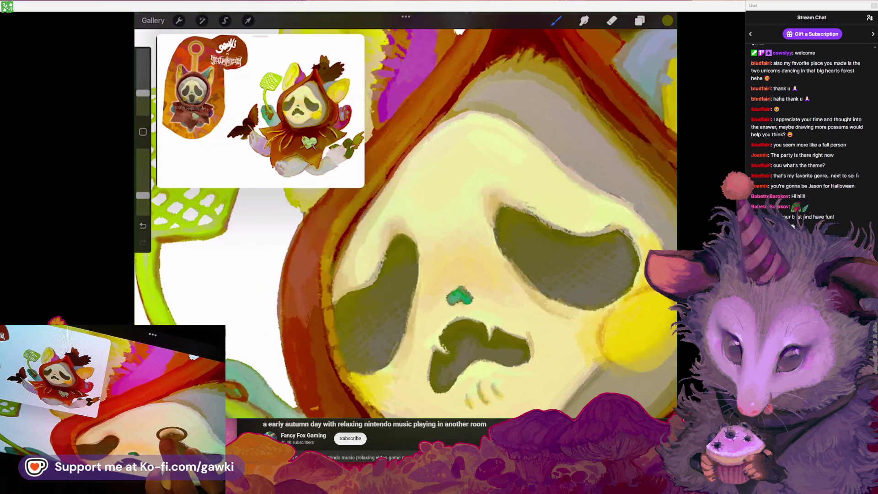
left_click(667, 20)
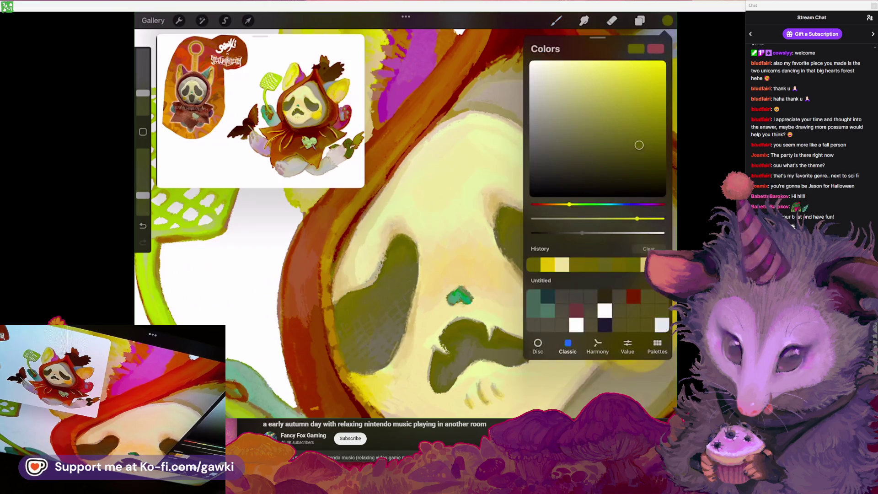
left_click(392, 246)
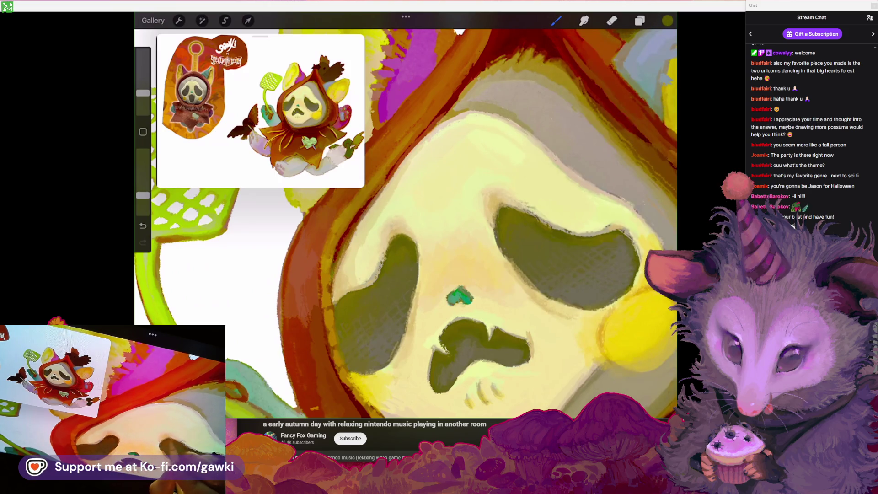
left_click_drag(460, 297, 406, 224)
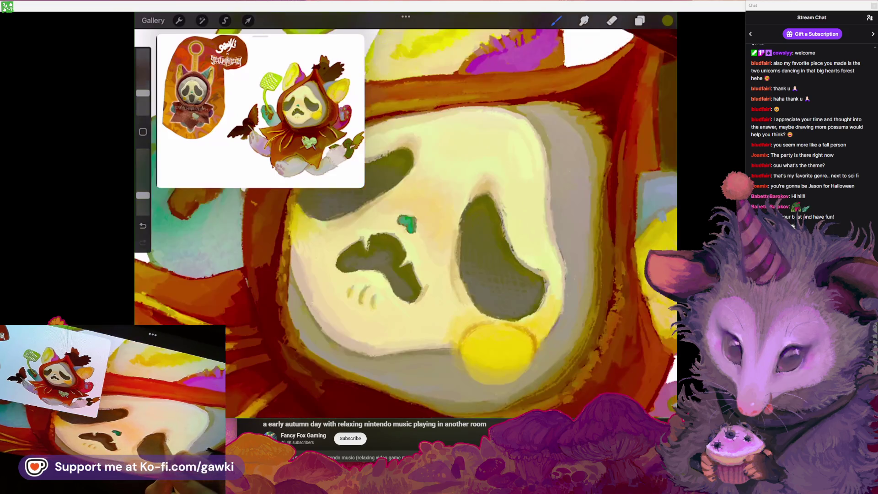
scroll(405, 224, "down", 5)
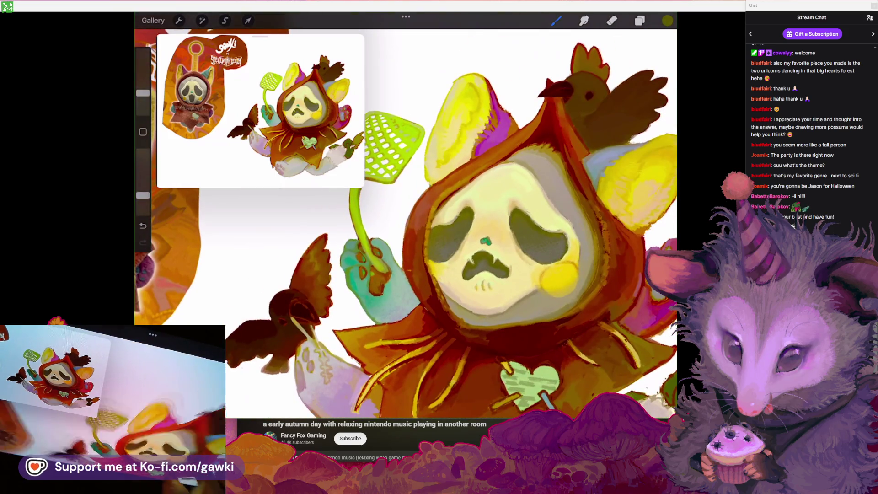
scroll(406, 215, "up", 5)
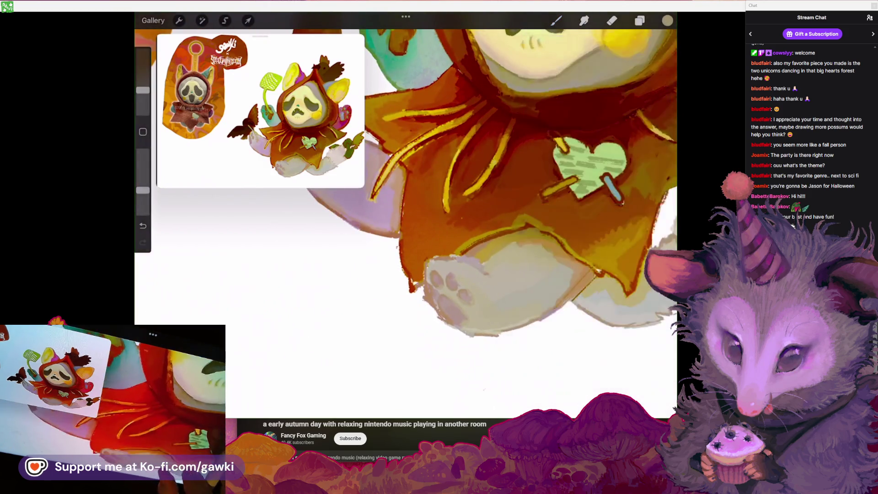
Paint a tan shading stroke on the creature's cheek
left_click_drag(602, 72, 594, 51)
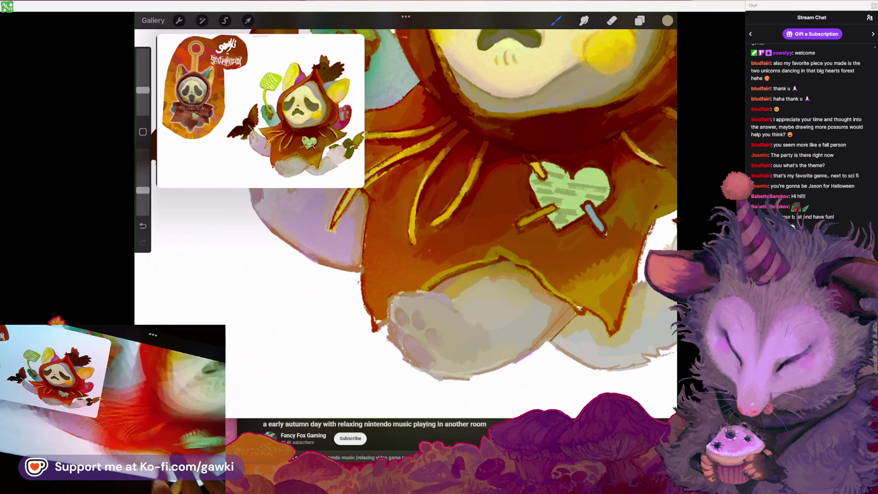
scroll(468, 337, "down", 3)
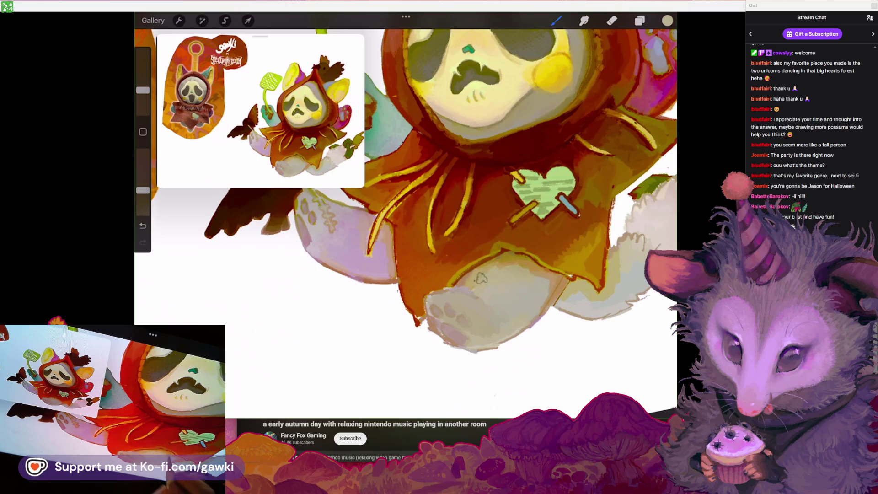
scroll(406, 192, "down", 5)
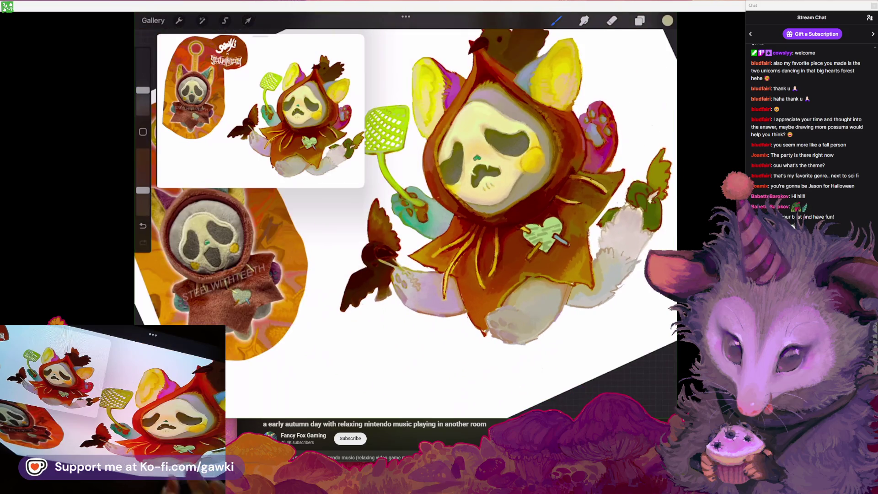
Sample the cloak's red-brown and adjust the brush size
scroll(457, 219, "up", 5)
left_click(534, 256)
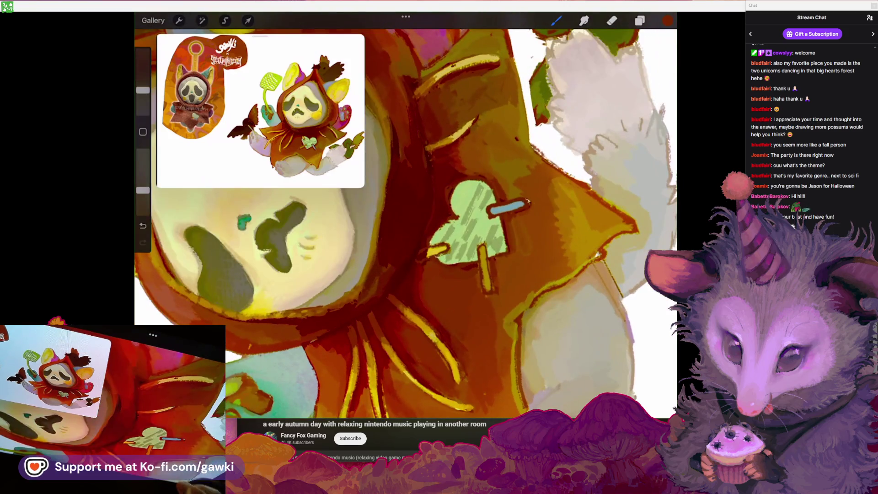
left_click_drag(142, 90, 143, 97)
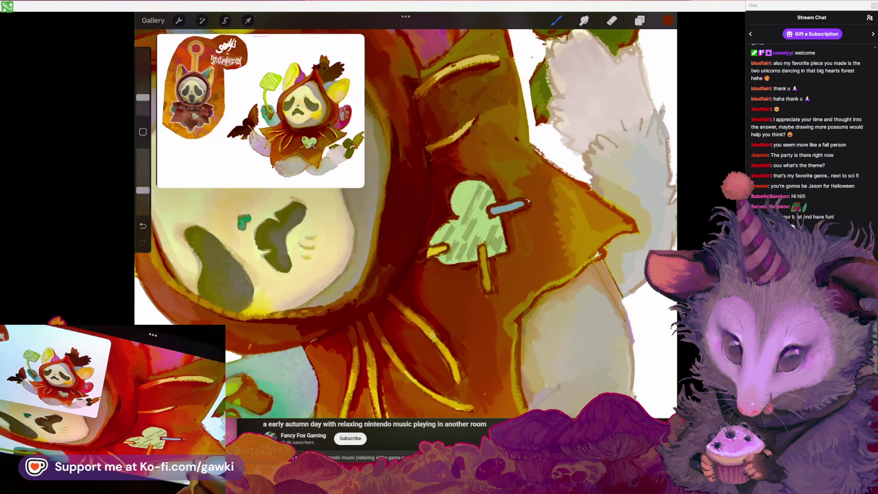
scroll(406, 192, "down", 3)
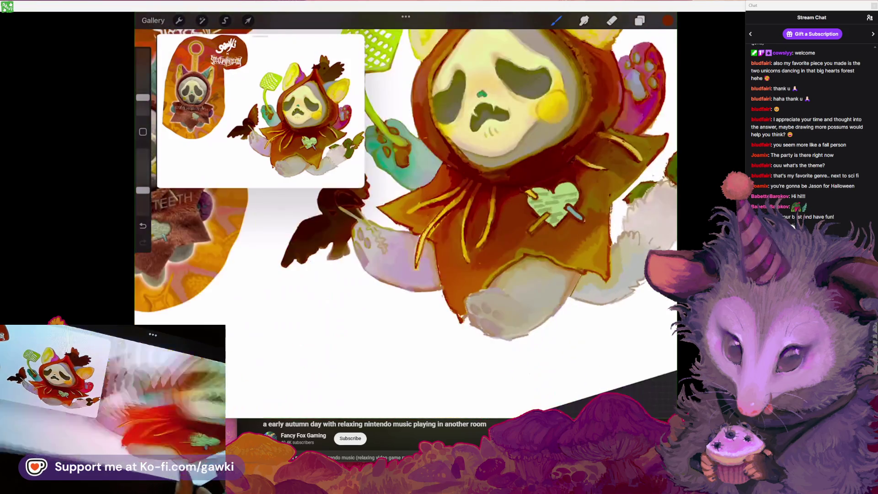
scroll(457, 183, "up", 4)
Switch to the cloak's orange for the folds, undoing a stray cloak stroke
left_click(512, 215)
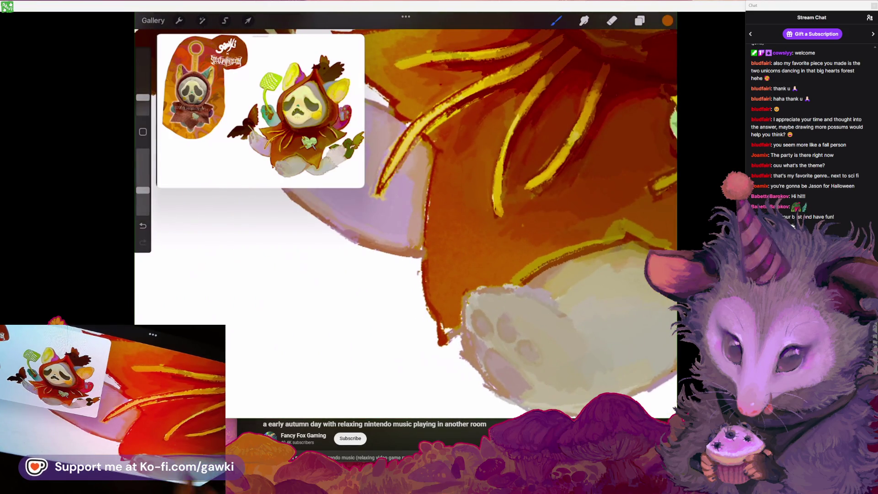
scroll(406, 215, "up", 3)
key("ctrl+z")
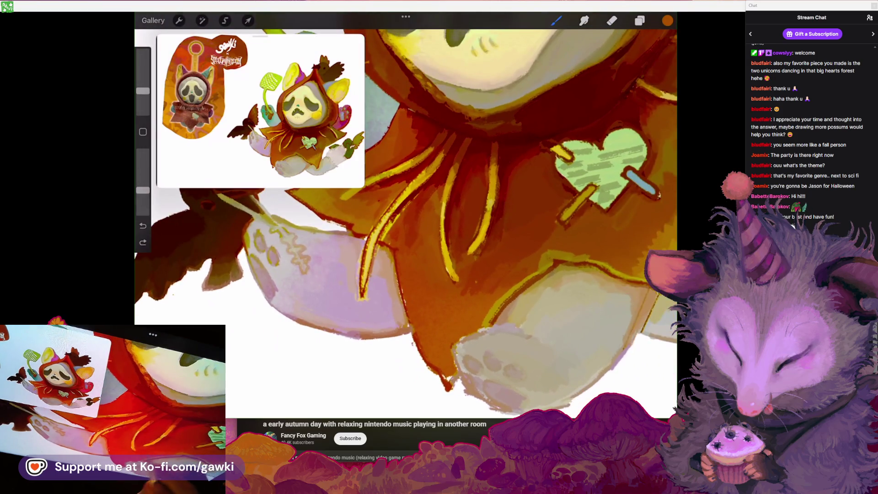
scroll(457, 275, "up", 2)
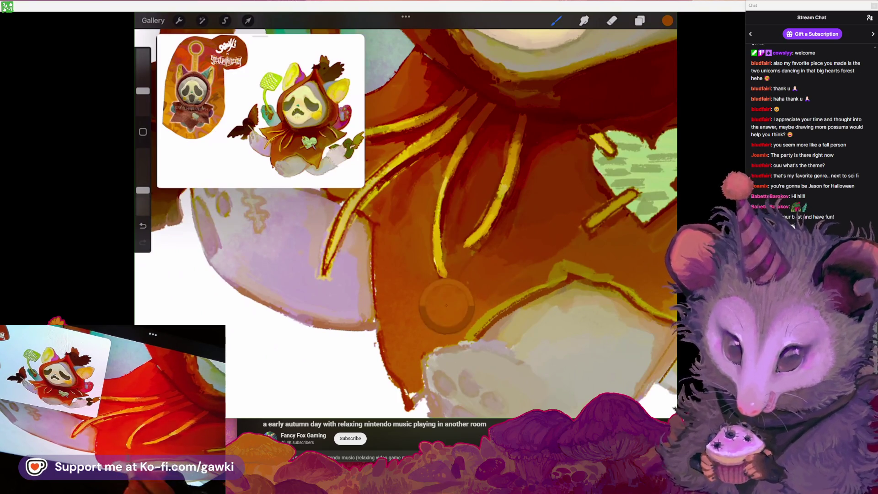
scroll(457, 205, "down", 5)
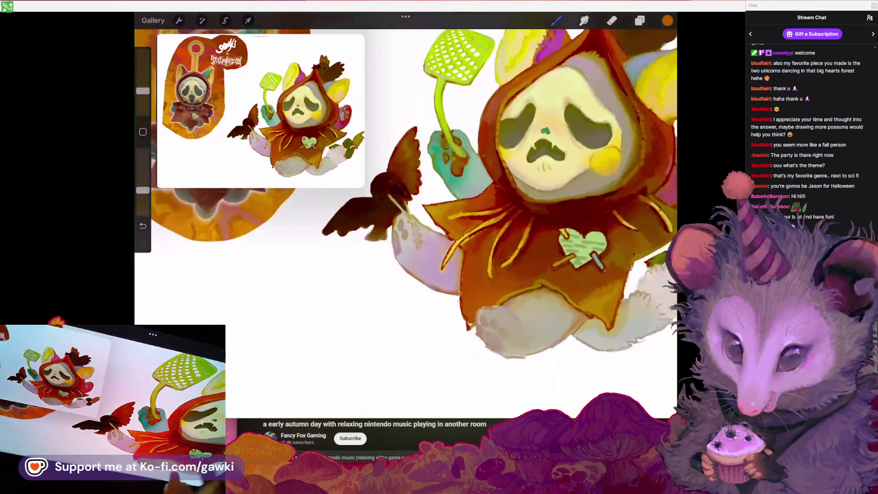
scroll(457, 205, "up", 3)
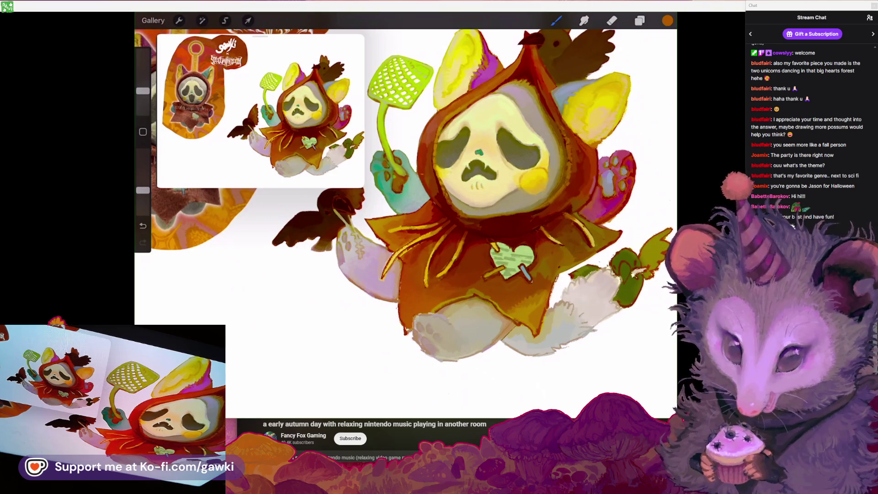
Sample the cloak's dark red as the painting colour and adjust the brush sliders
scroll(398, 183, "up", 5)
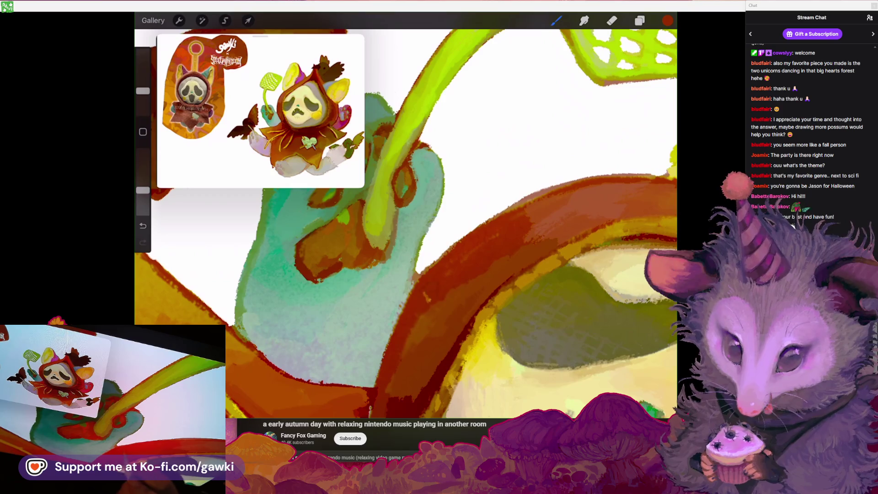
scroll(405, 224, "down", 5)
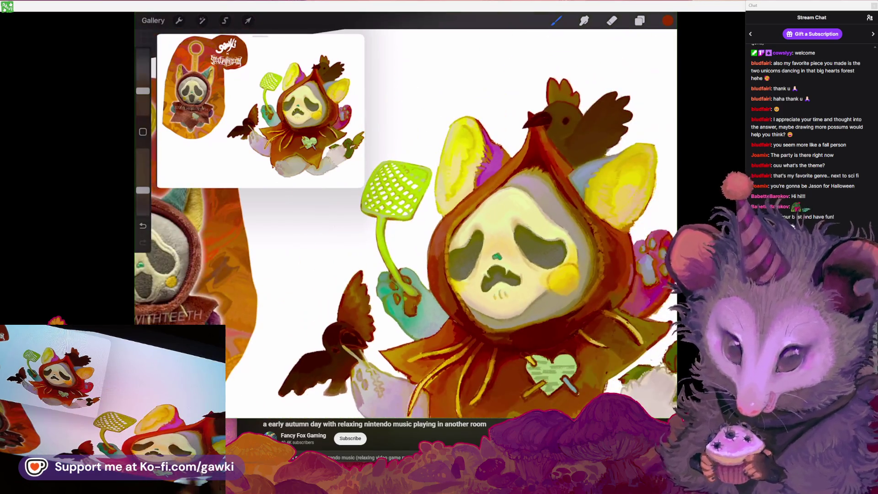
scroll(406, 224, "up", 3)
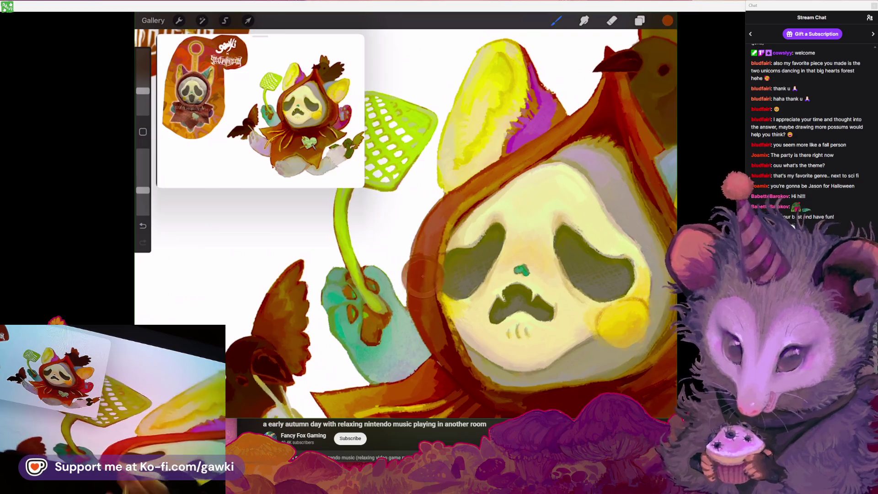
scroll(405, 224, "up", 2)
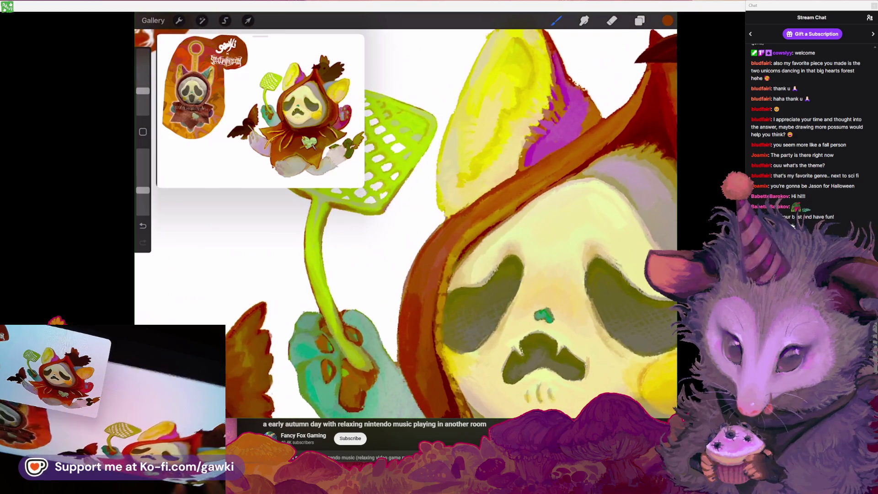
scroll(406, 224, "down", 3)
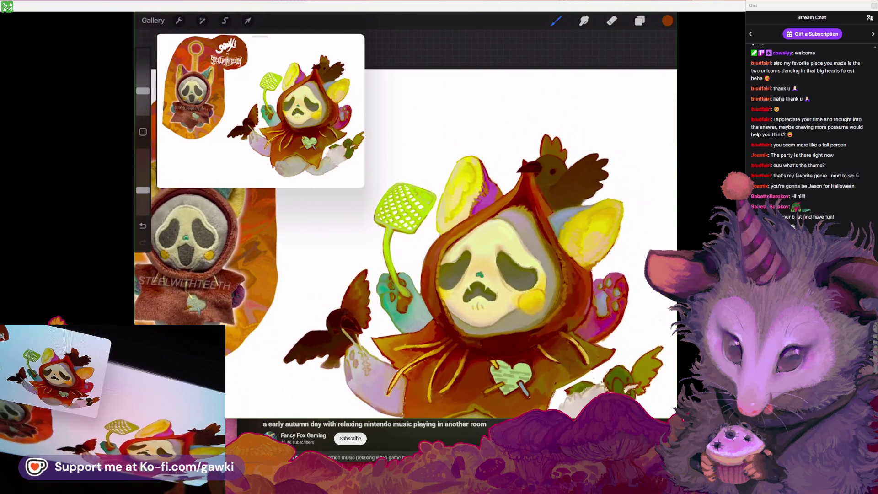
scroll(473, 274, "up", 1)
scroll(457, 229, "down", 3)
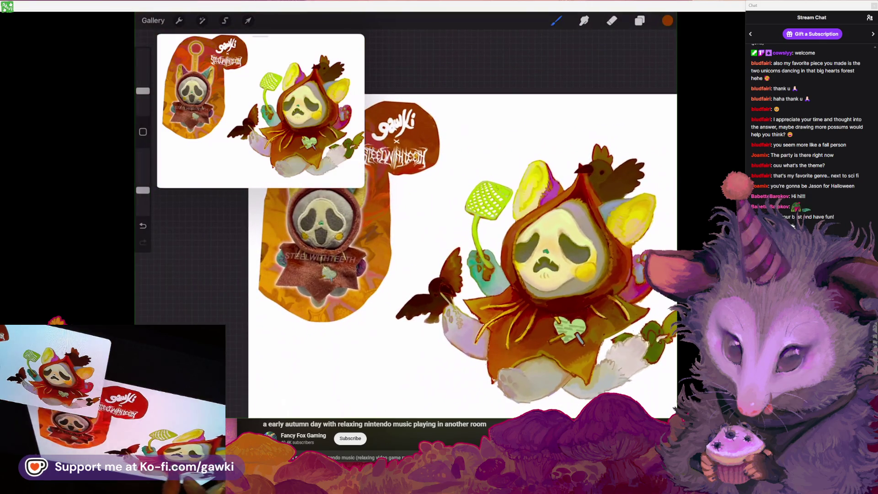
scroll(516, 274, "up", 1)
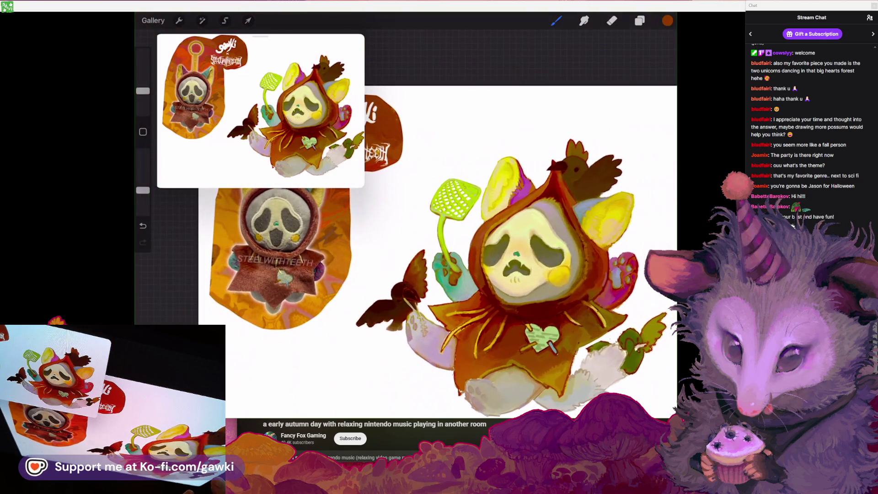
scroll(457, 251, "up", 5)
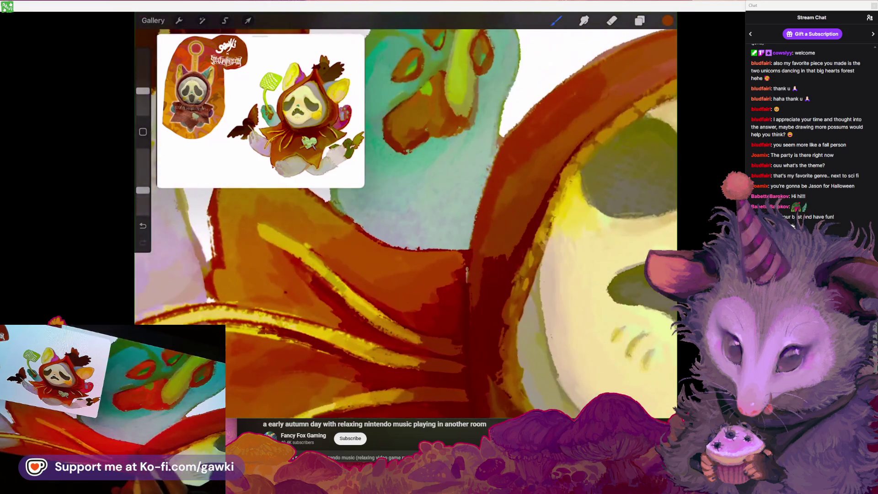
left_click(457, 265)
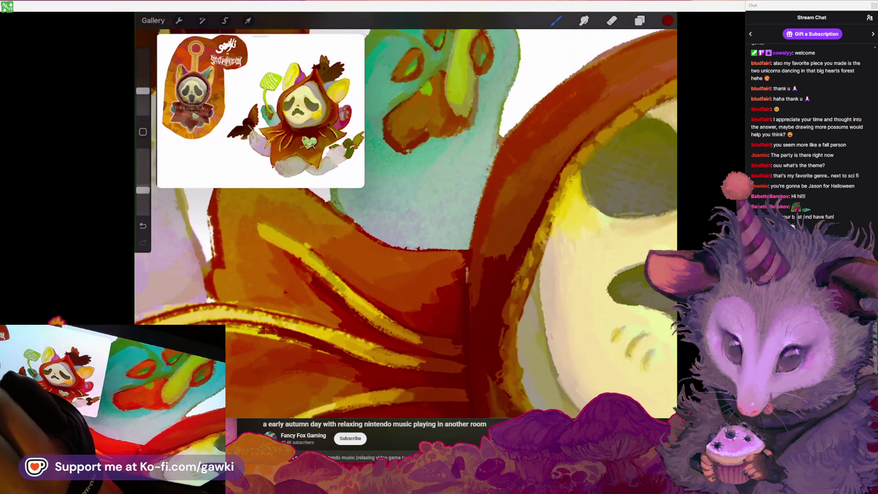
left_click_drag(143, 189, 143, 183)
left_click_drag(143, 90, 143, 97)
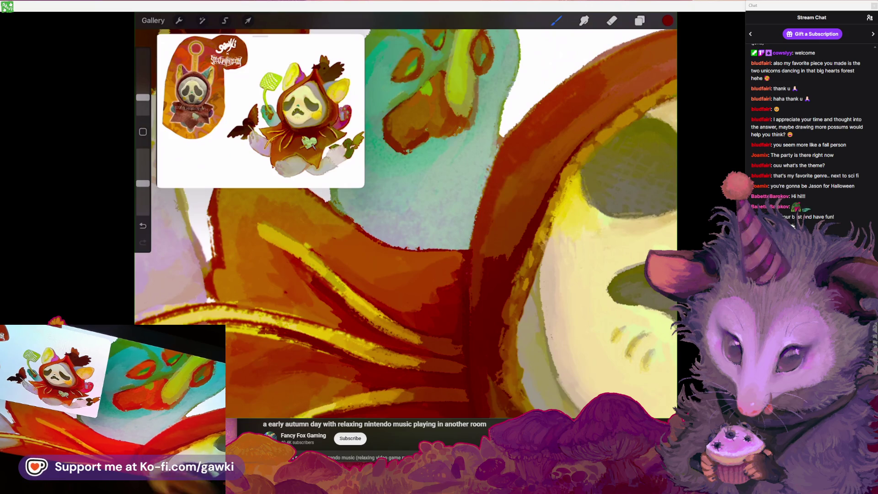
Inspect the hood and undo the last stroke painted on it
scroll(405, 220, "down", 5)
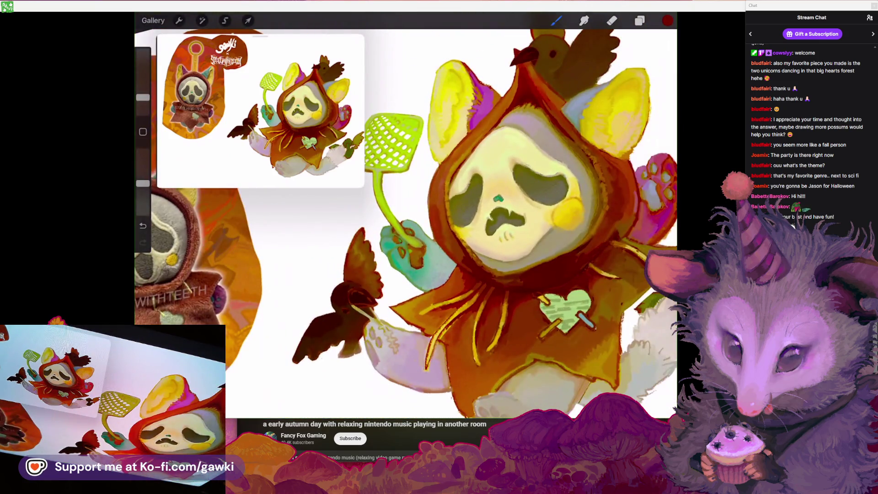
scroll(649, 219, "up", 5)
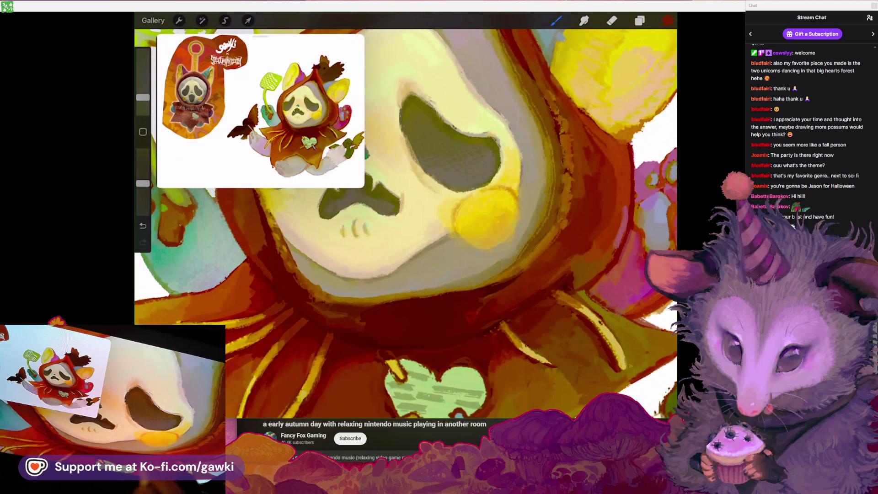
scroll(405, 220, "down", 5)
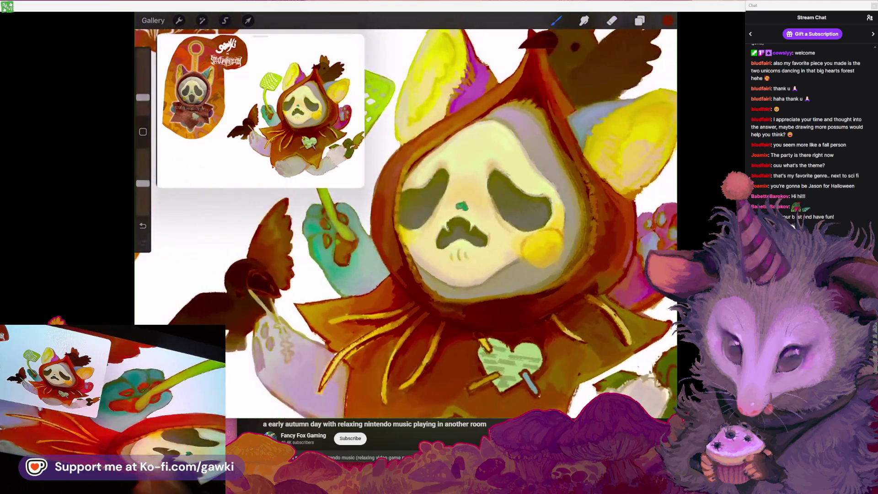
scroll(434, 183, "up", 5)
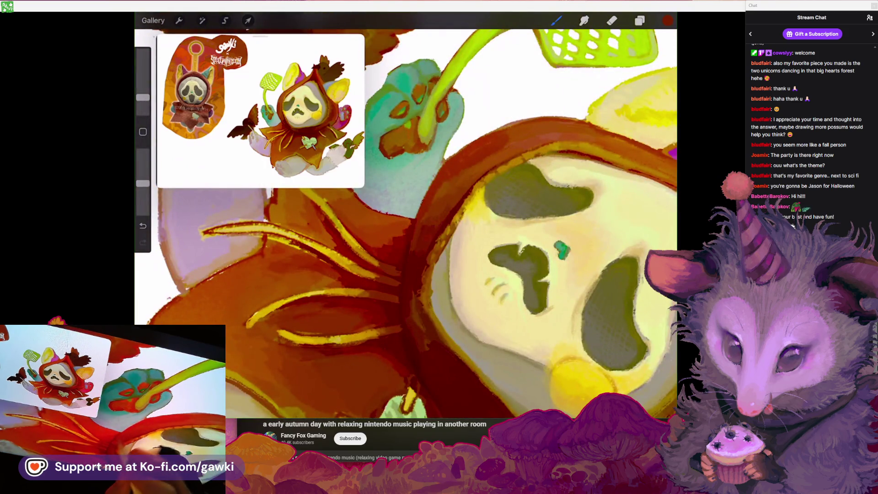
scroll(406, 219, "down", 5)
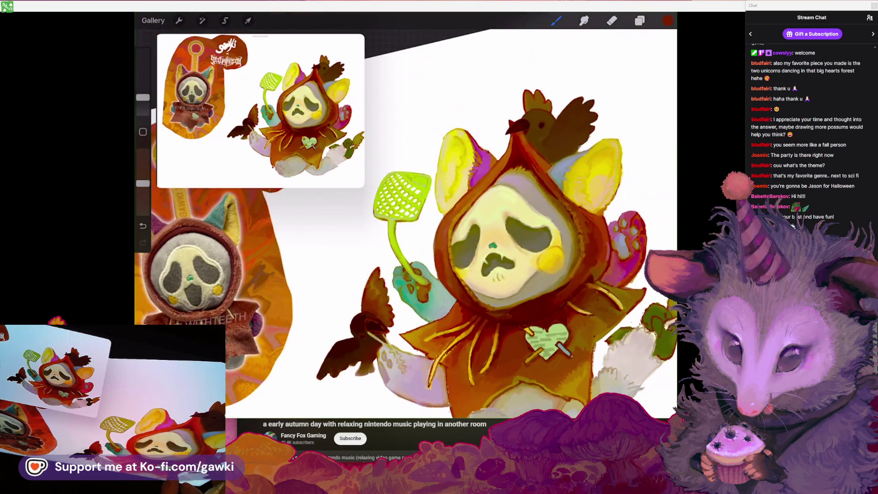
scroll(494, 247, "up", 5)
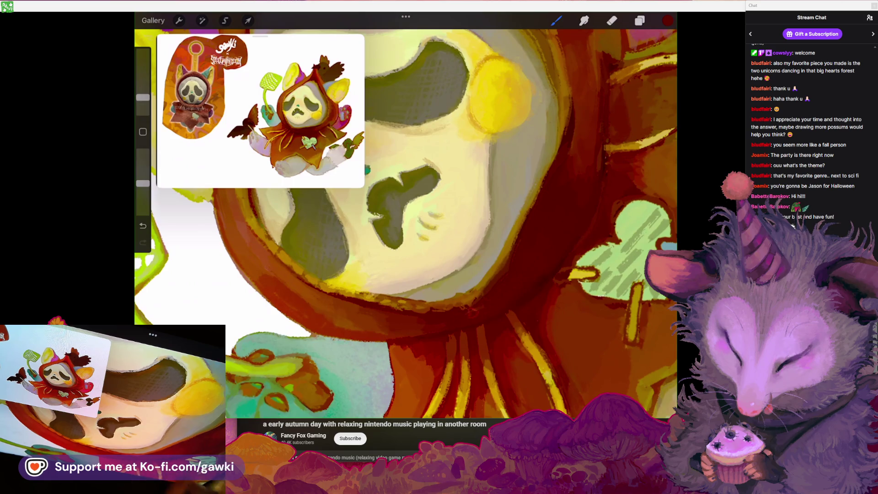
scroll(405, 219, "down", 5)
scroll(457, 205, "up", 5)
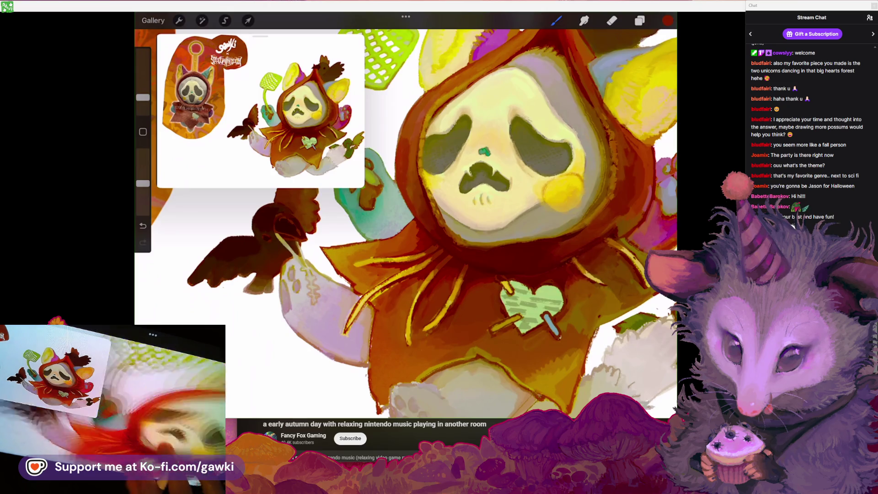
scroll(582, 263, "up", 3)
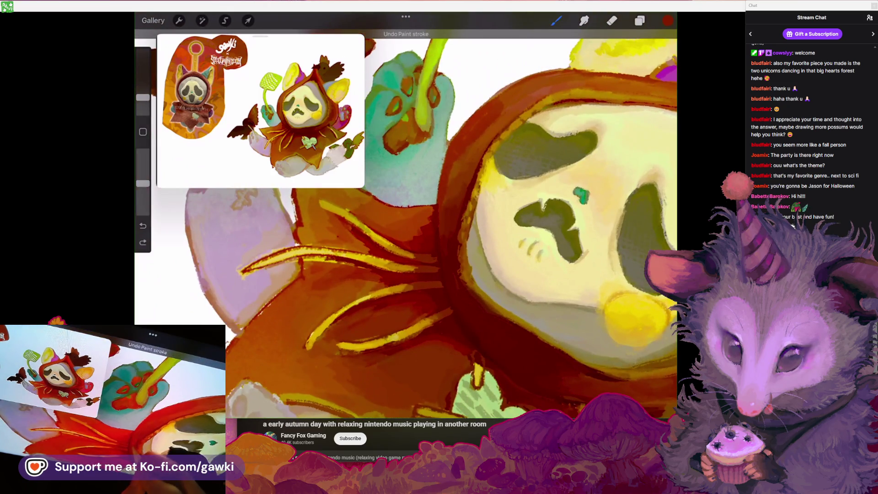
scroll(430, 211, "up", 1)
scroll(407, 220, "down", 5)
key("ctrl+z")
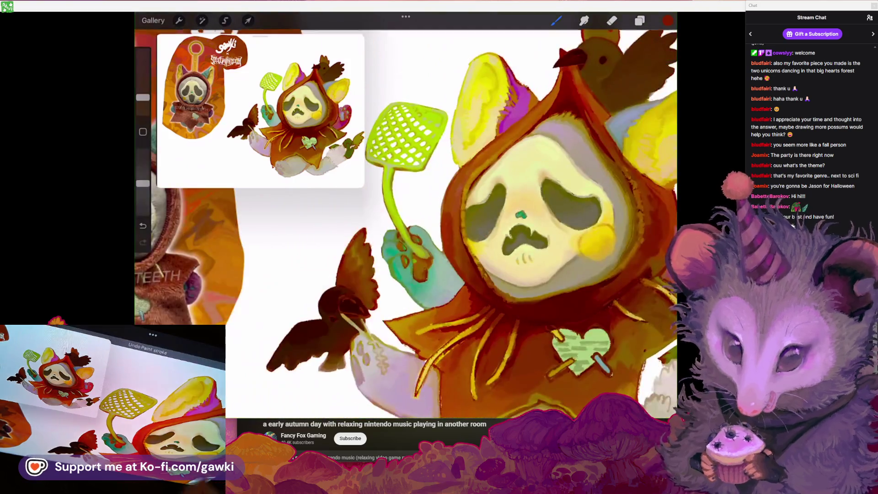
Redo the undone stroke, then sample the paw's pale beige and zoom into the paw
scroll(407, 220, "up", 6)
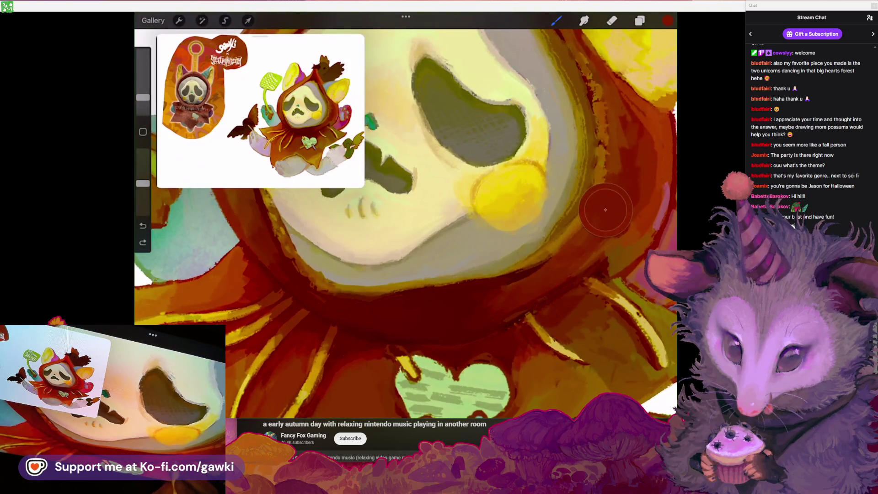
key("ctrl+shift+z")
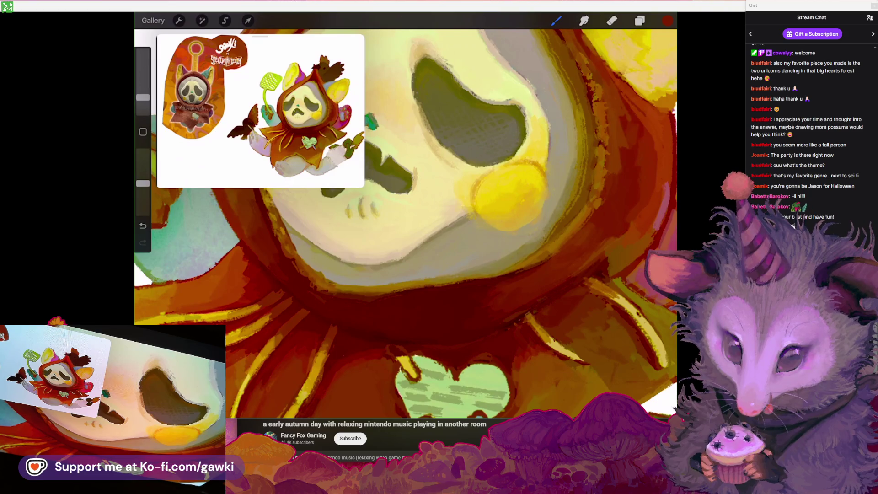
scroll(406, 214, "down", 5)
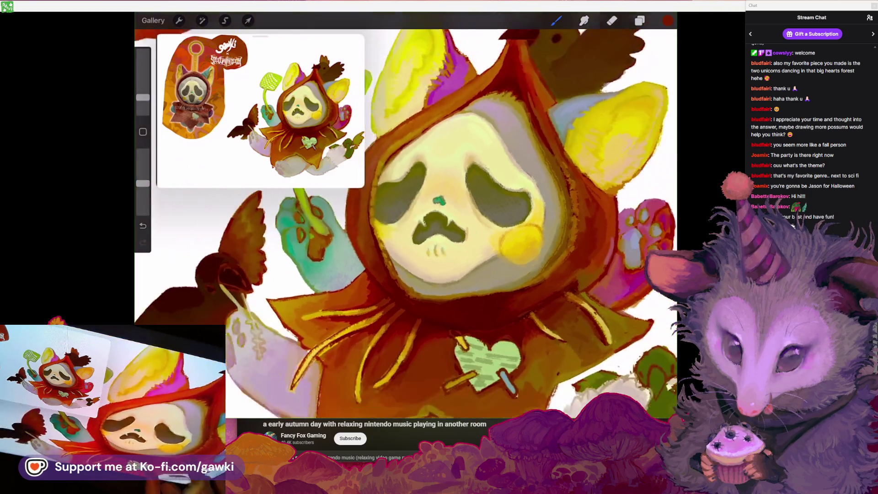
scroll(405, 215, "down", 5)
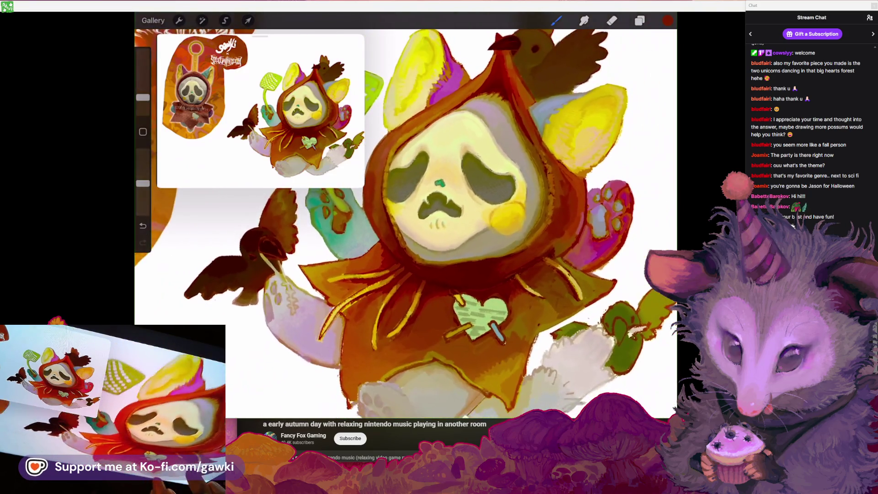
scroll(405, 215, "up", 5)
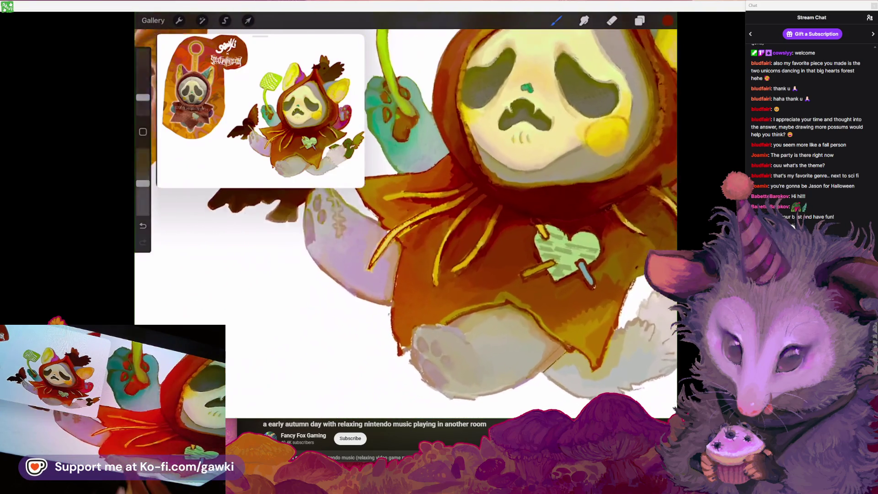
left_click(467, 324)
scroll(448, 298, "up", 5)
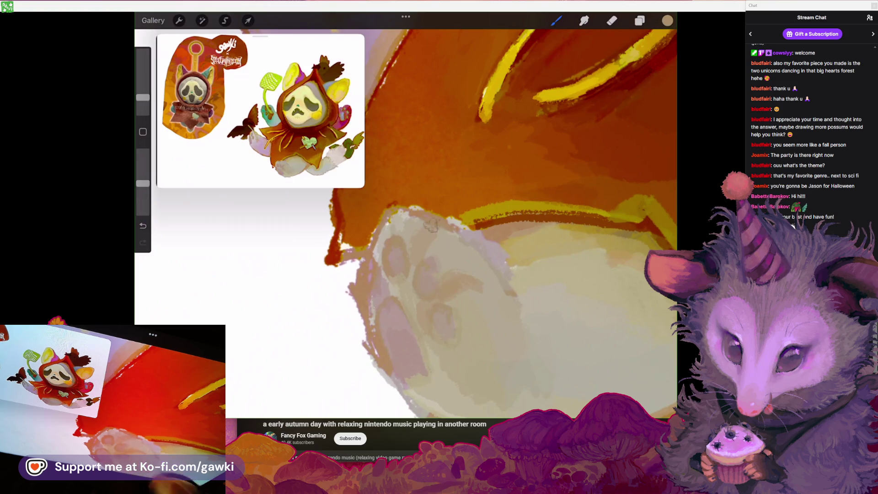
Sample the pink of the paw's toe pads and check it in the colour picker
scroll(448, 247, "down", 3)
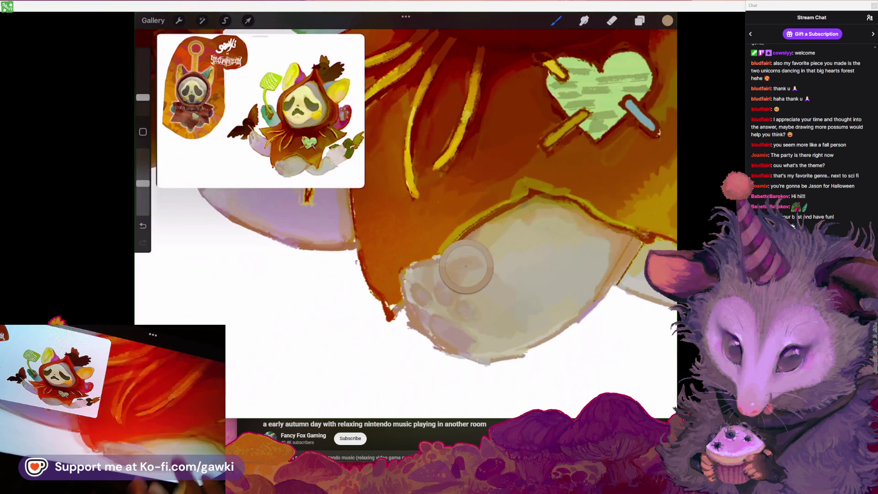
scroll(466, 266, "up", 3)
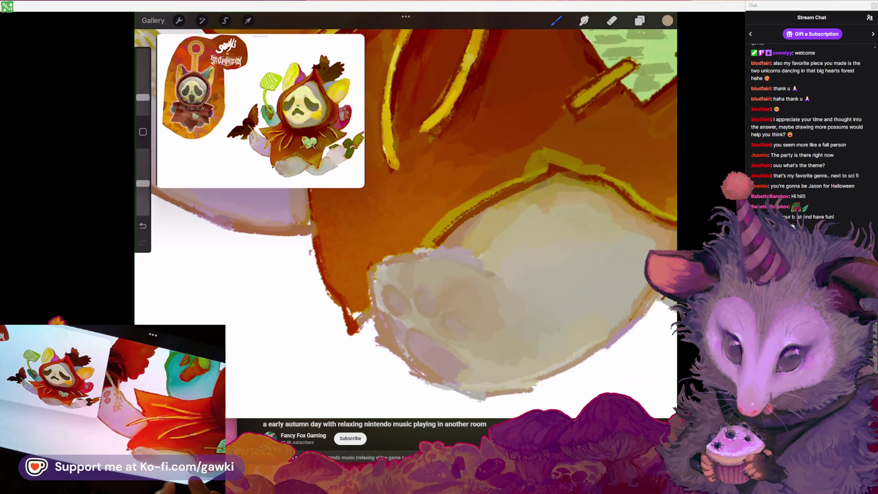
scroll(421, 275, "down", 3)
scroll(457, 229, "up", 3)
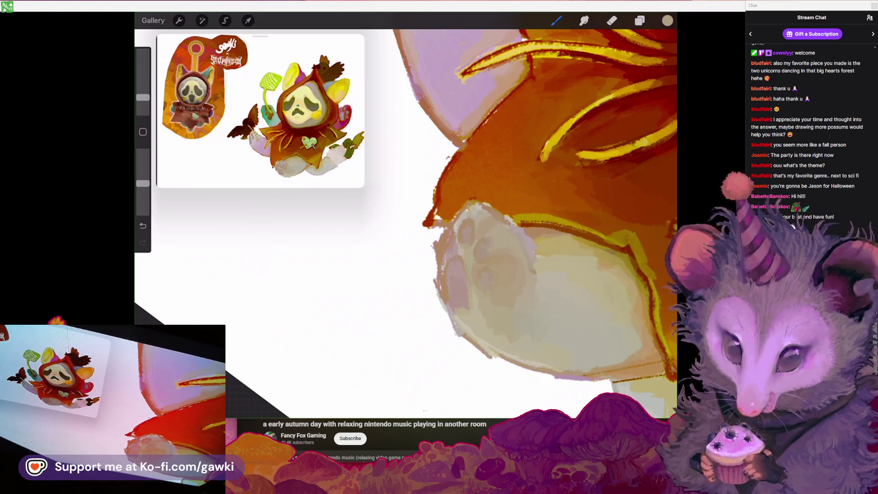
scroll(526, 224, "up", 2)
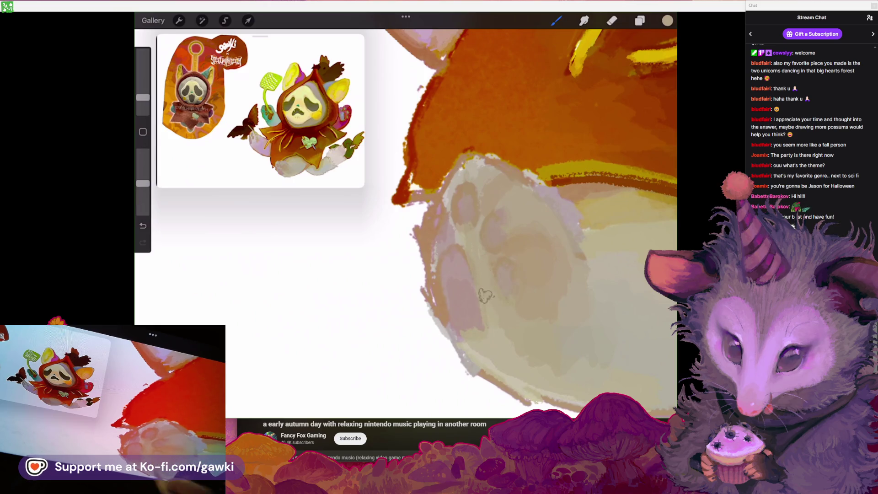
scroll(485, 294, "up", 2)
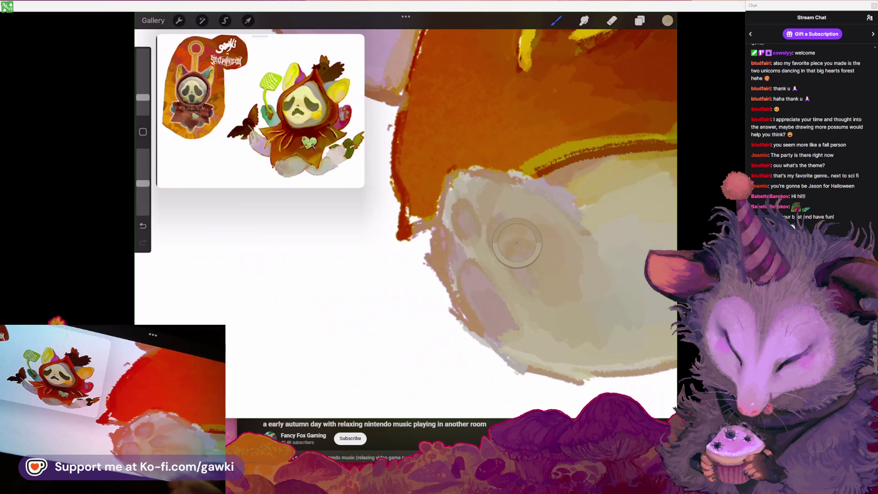
scroll(517, 242, "up", 2)
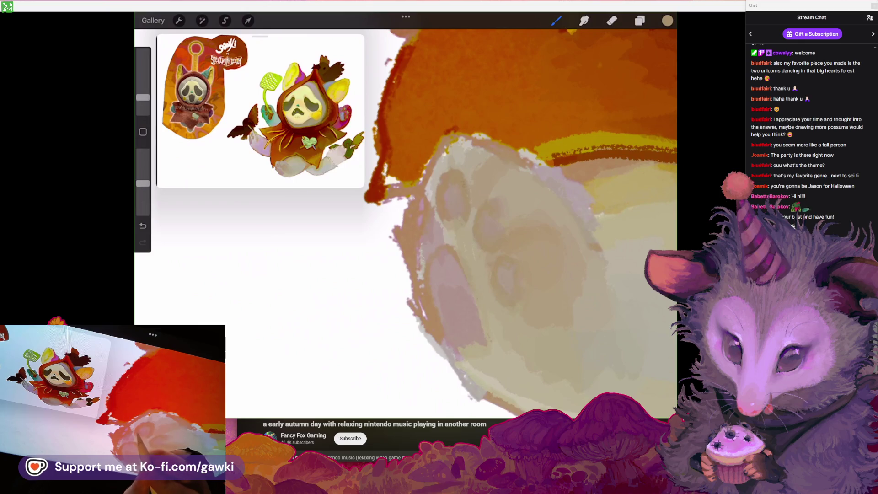
scroll(516, 242, "down", 2)
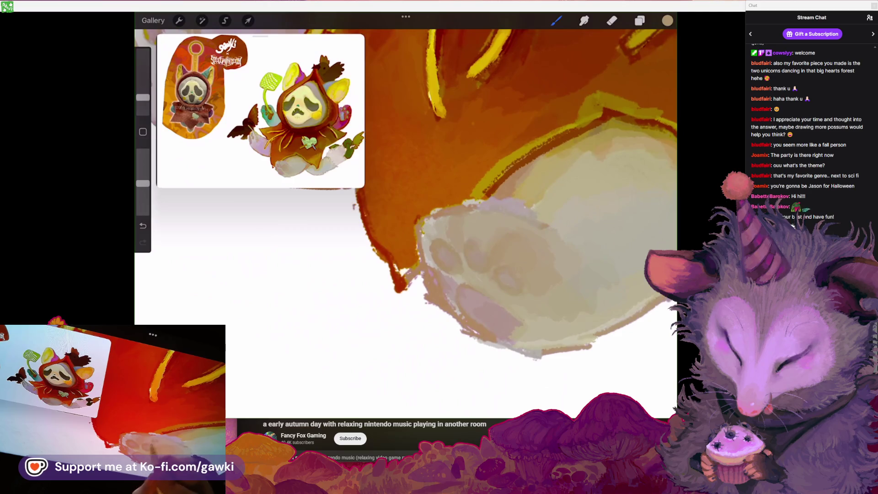
scroll(480, 223, "up", 2)
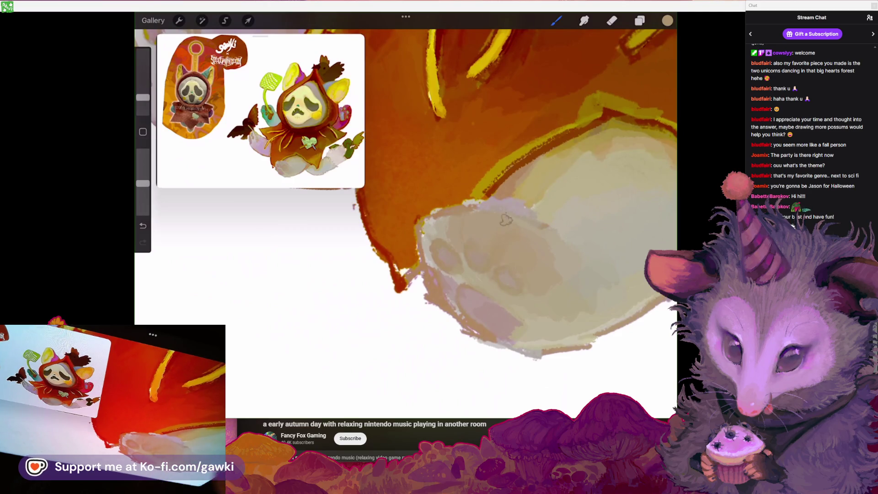
scroll(506, 220, "down", 3)
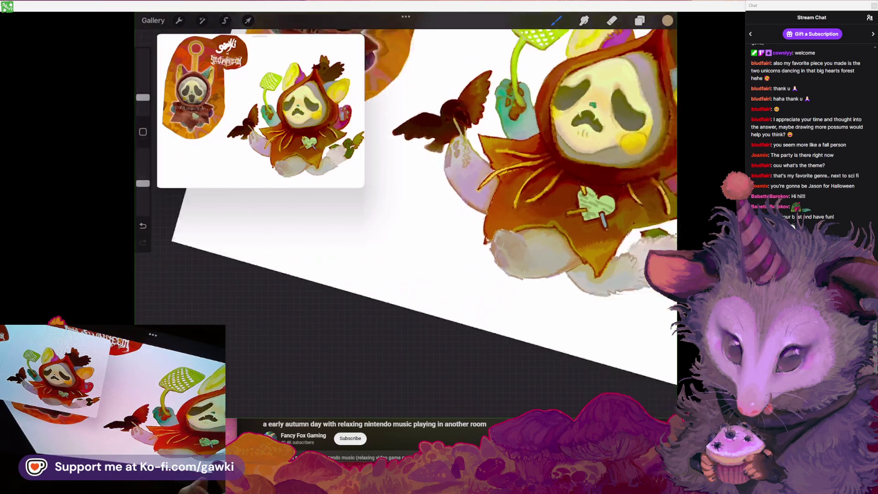
scroll(480, 206, "up", 4)
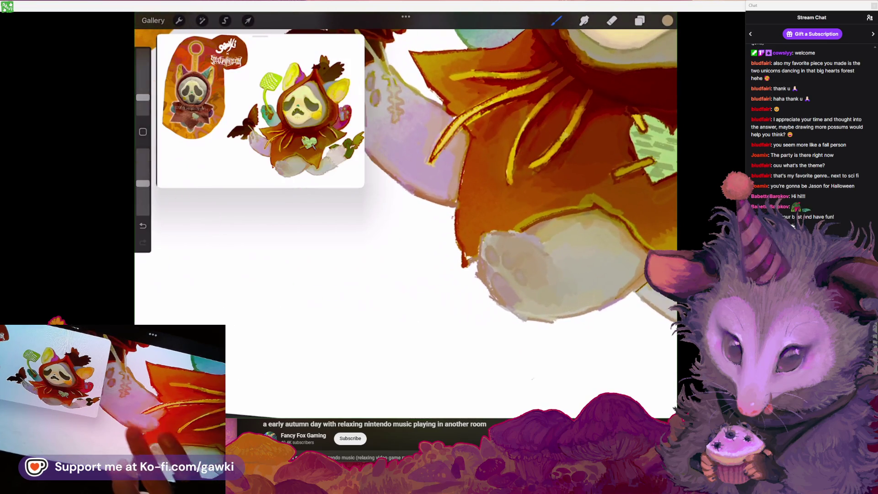
left_click(402, 167)
scroll(457, 206, "up", 2)
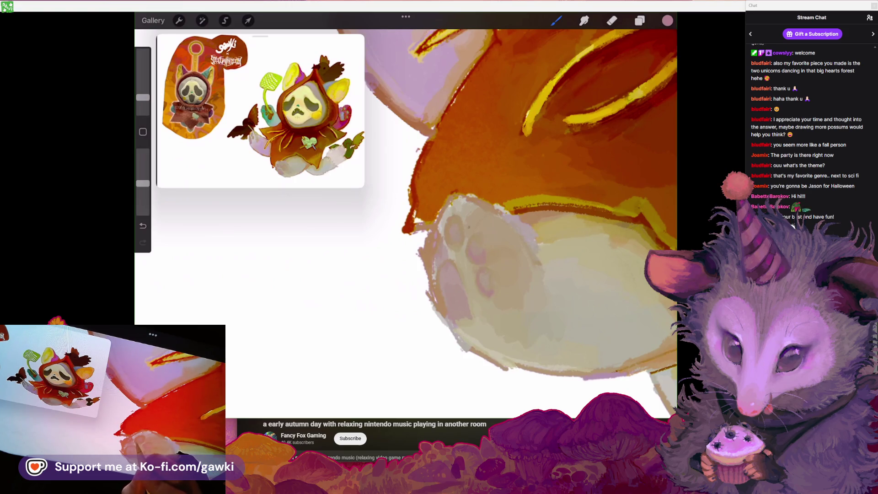
left_click(667, 20)
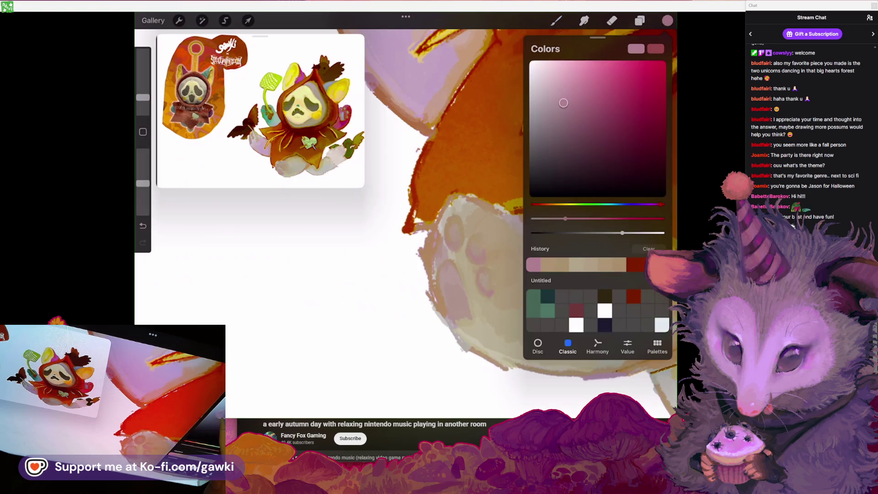
left_click(668, 20)
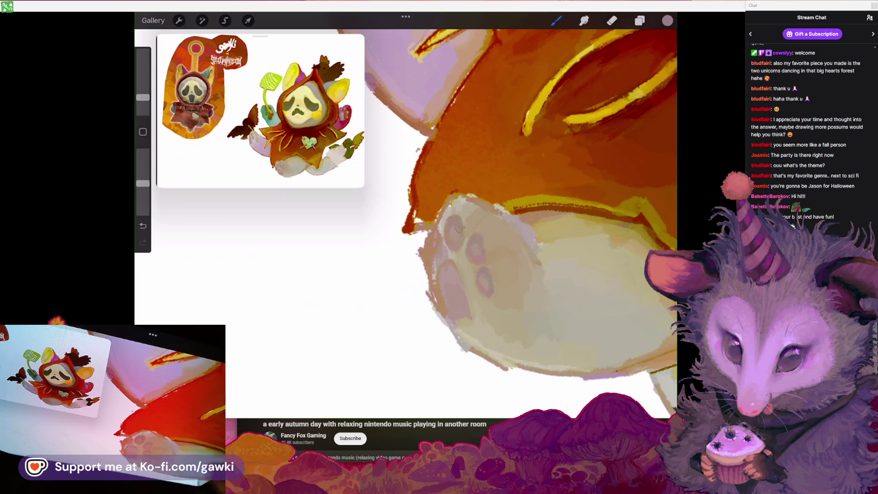
Pick up the paw's cream tone for shading, undoing a stray stroke
left_click_drag(453, 215, 480, 238)
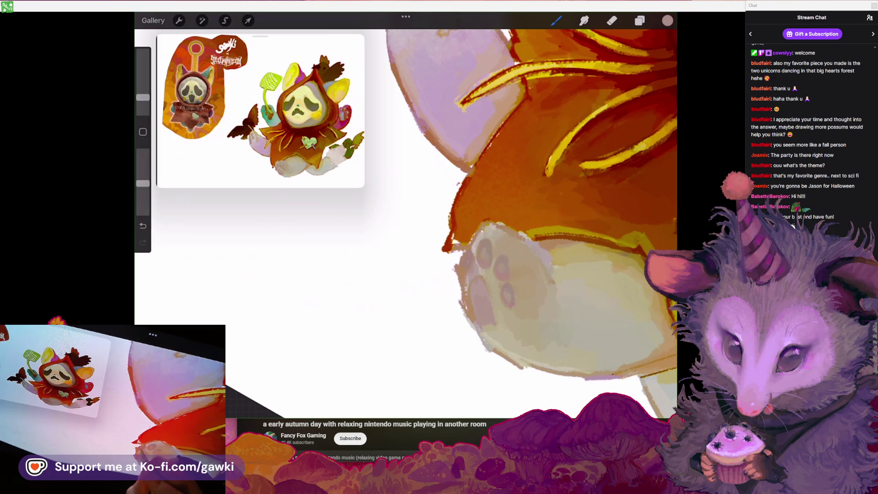
scroll(457, 229, "down", 2)
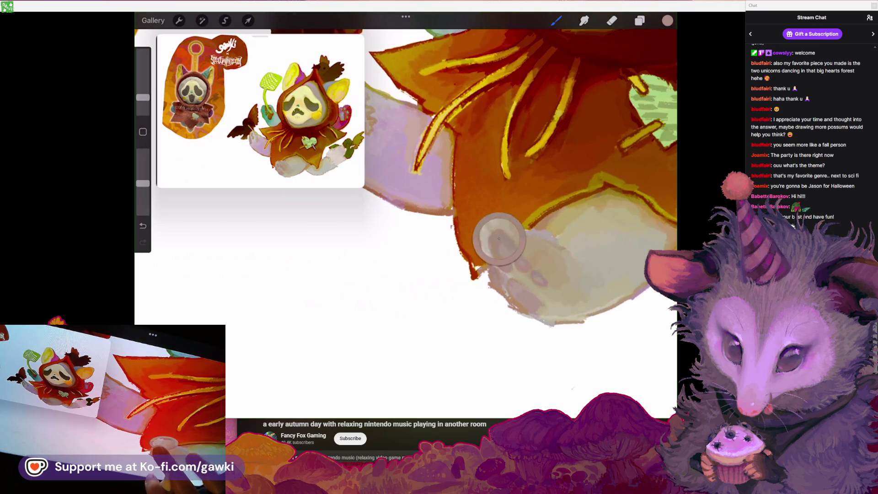
scroll(457, 228, "up", 3)
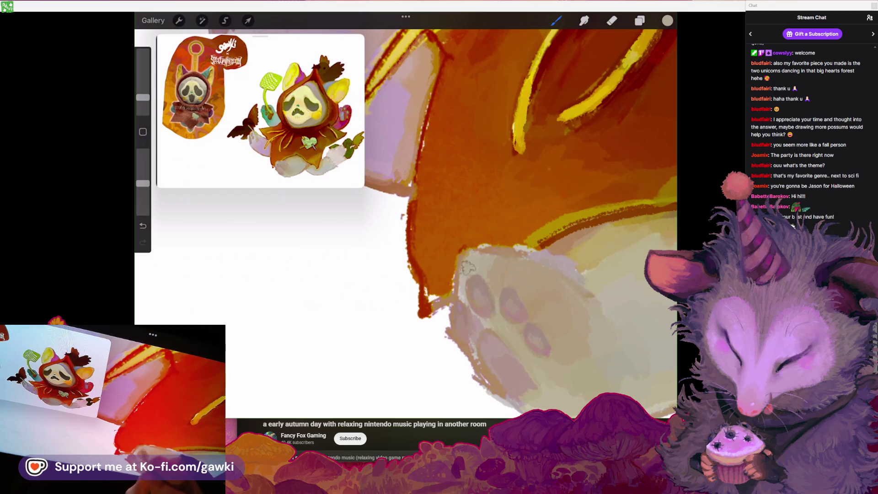
scroll(471, 254, "down", 2)
scroll(471, 254, "up", 2)
left_click(550, 226)
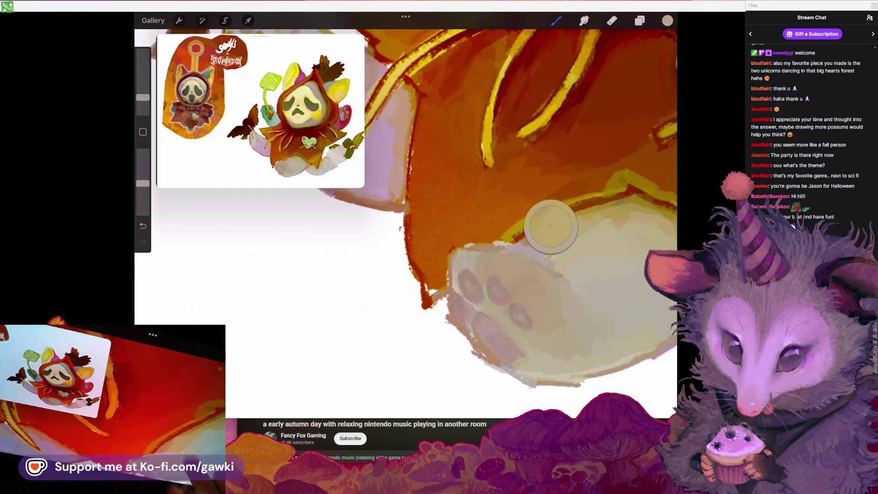
scroll(458, 229, "up", 3)
key("ctrl+z")
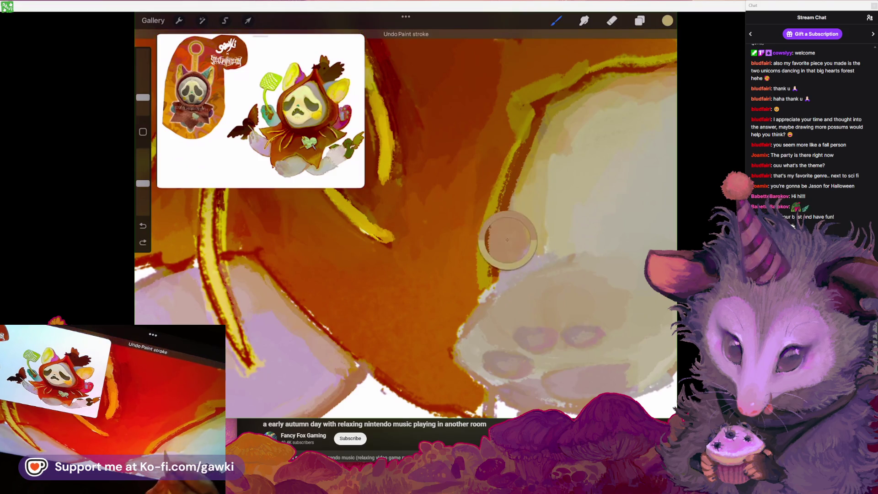
Sample the warm orange of the cloak where it meets the paw
scroll(405, 220, "down", 3)
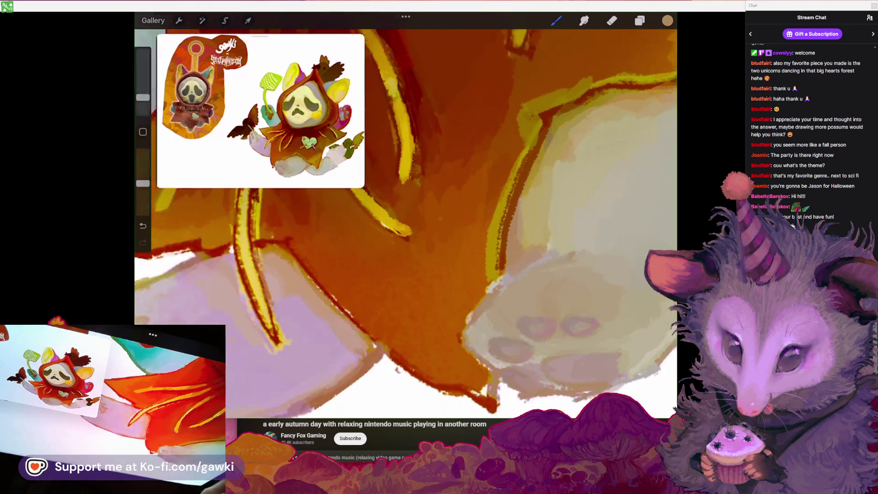
scroll(406, 219, "up", 3)
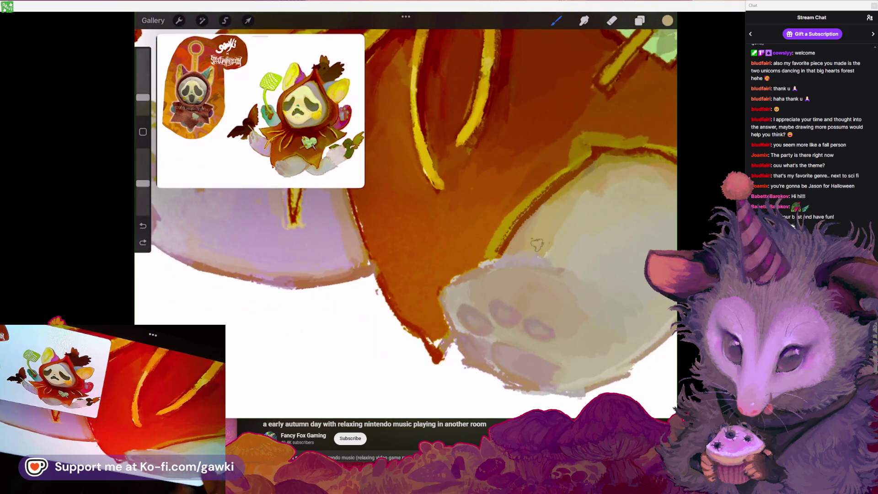
scroll(406, 219, "up", 3)
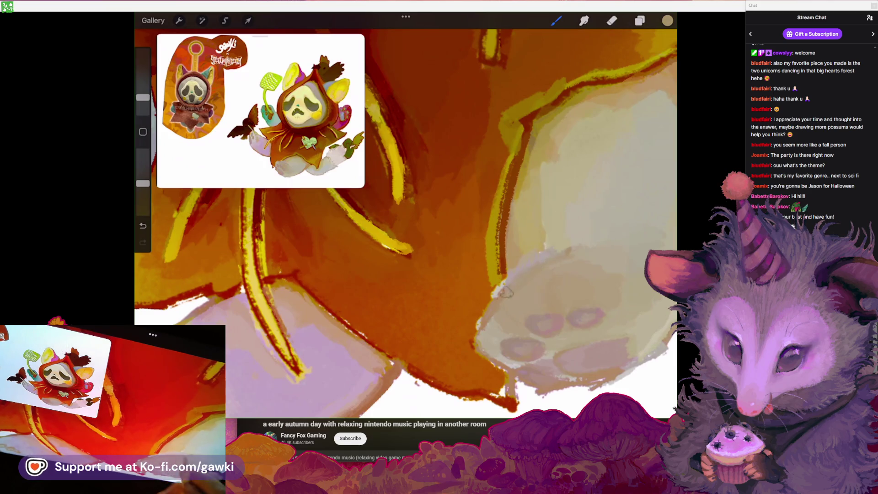
scroll(406, 220, "down", 5)
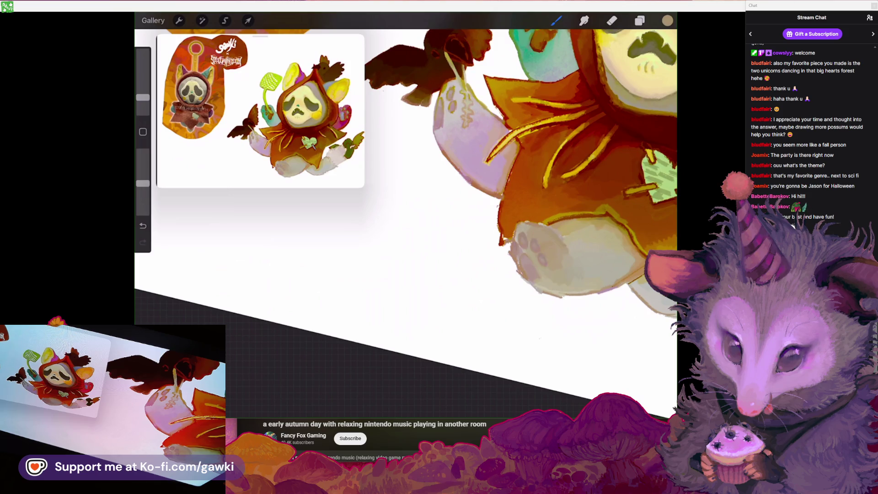
scroll(457, 174, "up", 3)
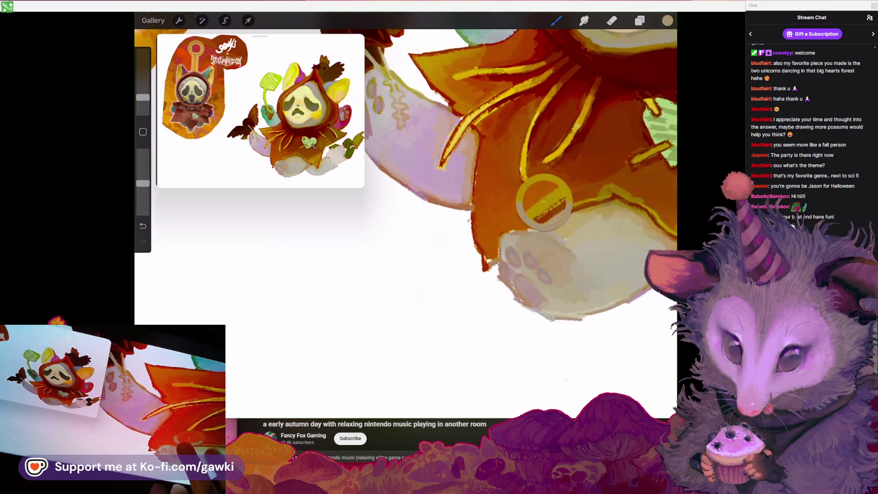
left_click(544, 201)
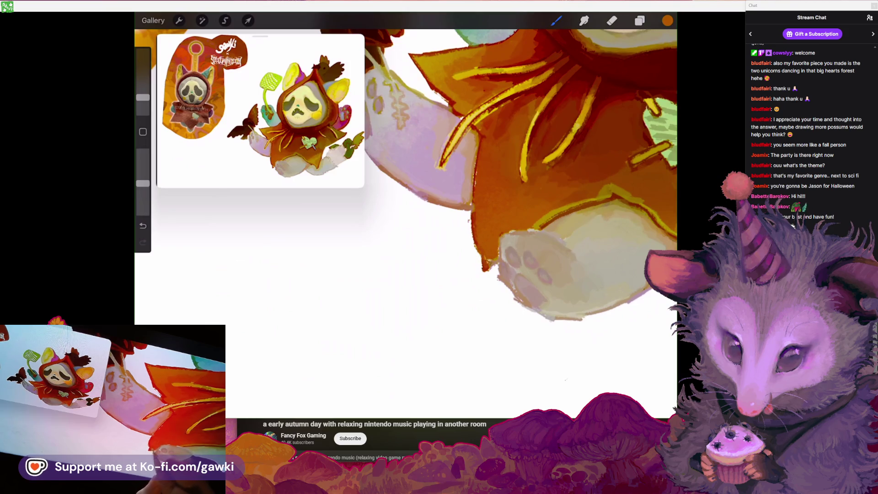
scroll(458, 183, "down", 3)
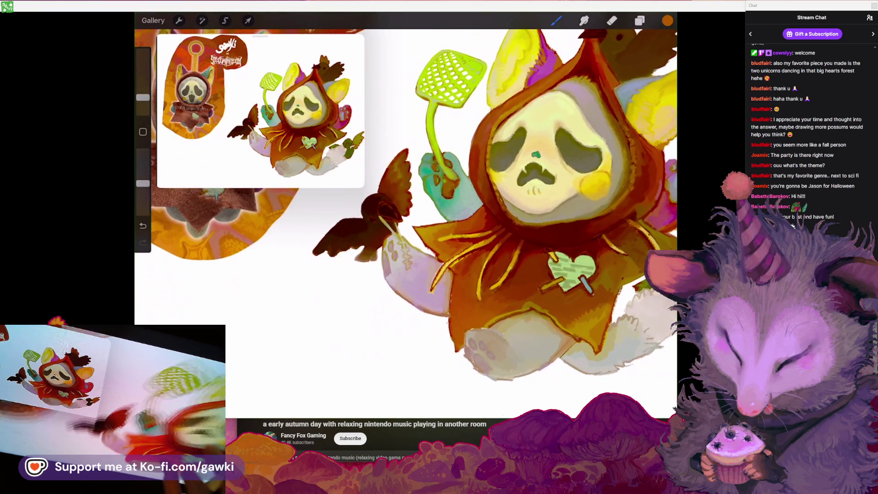
Sample the pale yellow of the swatter handle, then the bat's dark brown
scroll(457, 205, "up", 3)
scroll(439, 206, "up", 5)
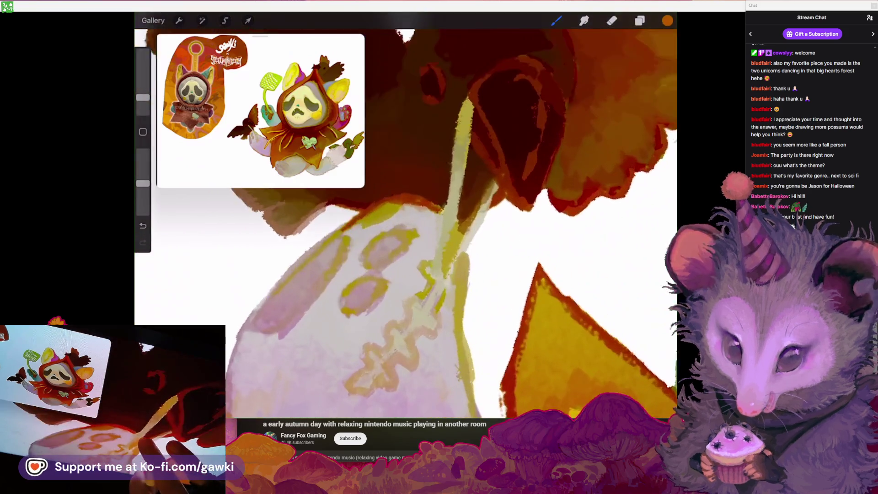
left_click(450, 210)
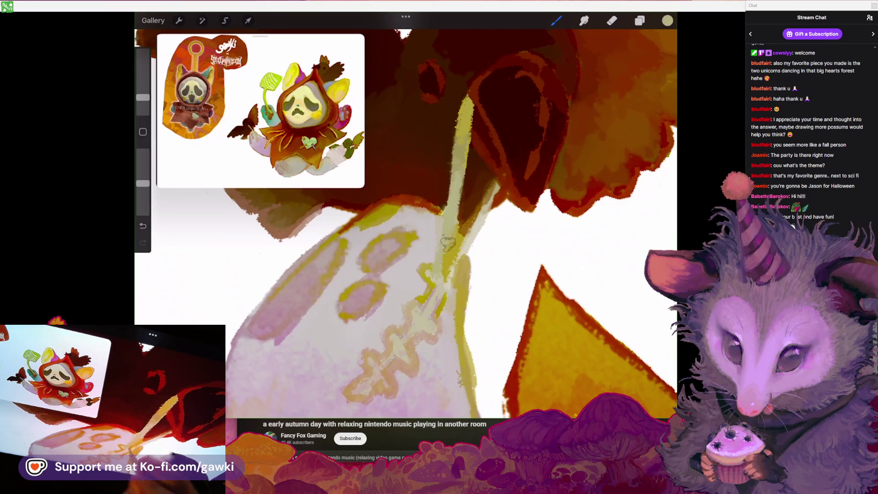
scroll(450, 210, "down", 2)
scroll(439, 205, "up", 3)
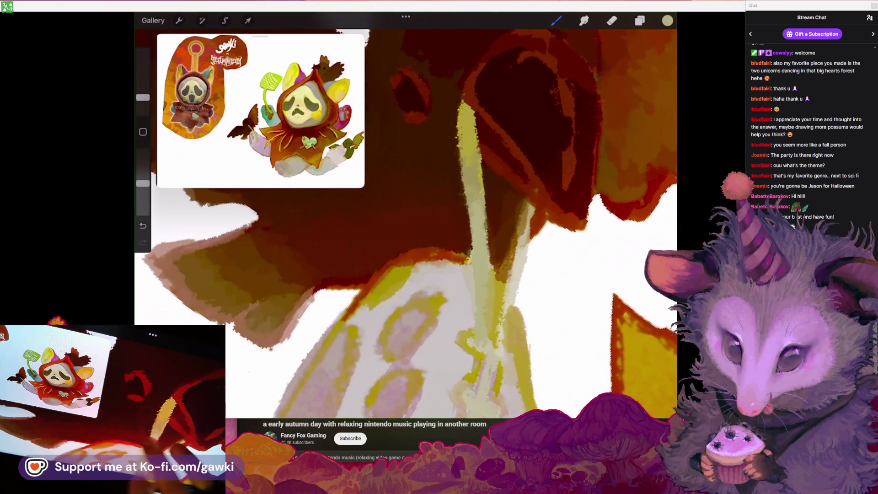
left_click(439, 190)
Look over the dark bat holding the bag and undo its last paint stroke
scroll(406, 214, "up", 2)
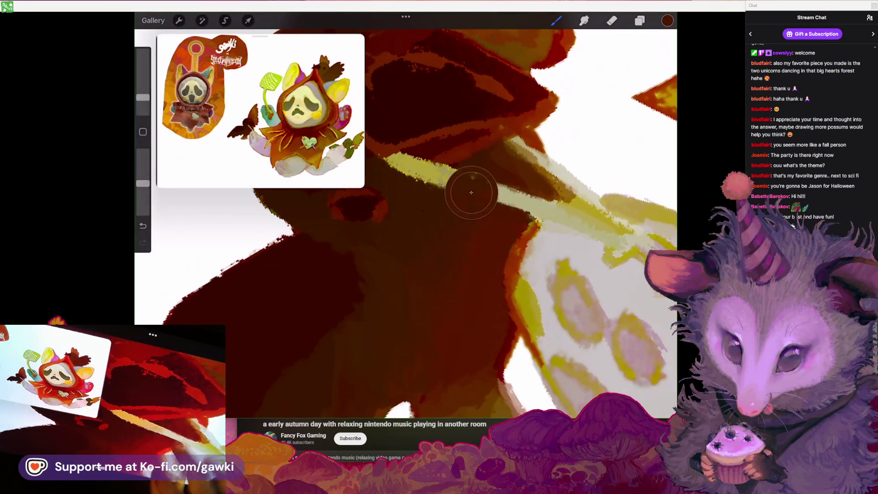
scroll(471, 192, "down", 1)
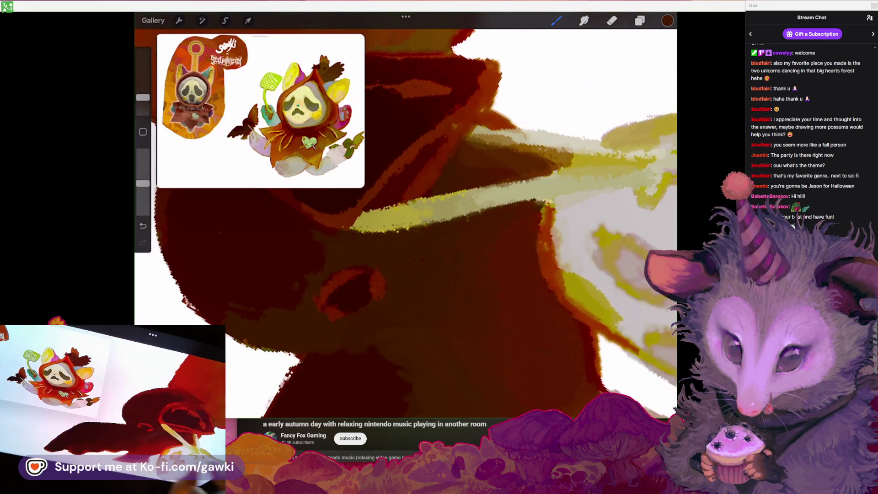
scroll(439, 206, "down", 5)
scroll(439, 206, "up", 2)
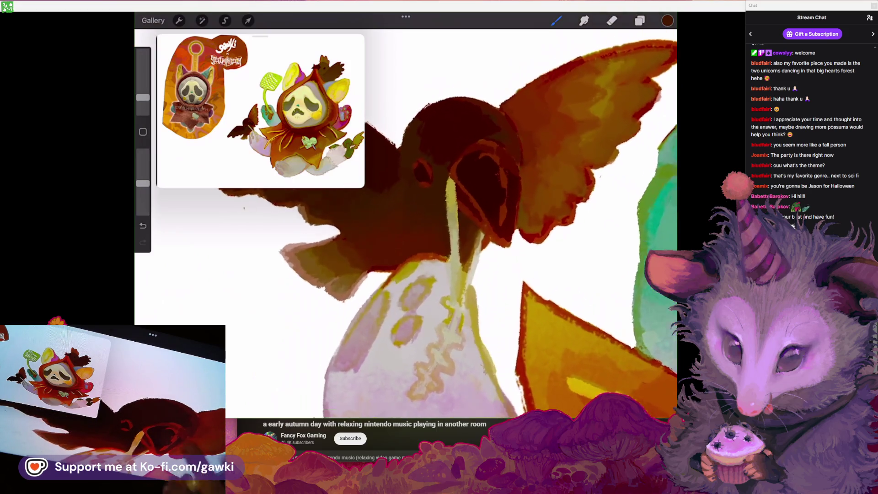
scroll(438, 205, "up", 2)
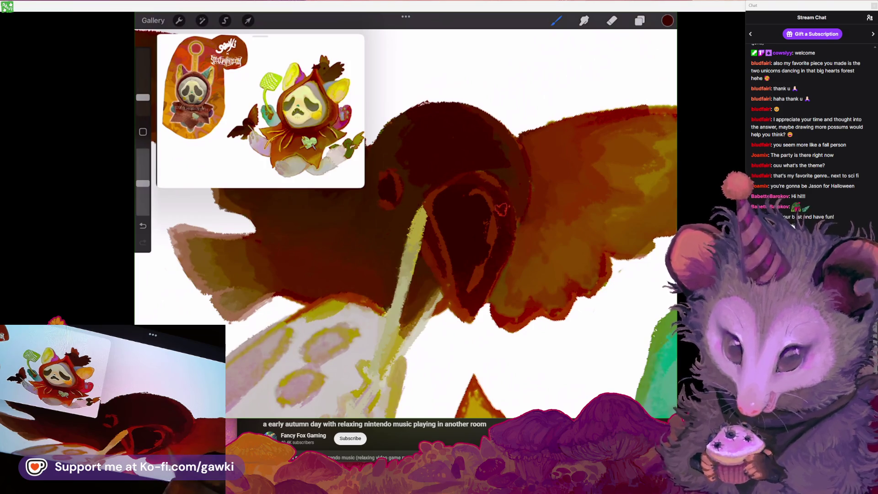
scroll(439, 206, "up", 3)
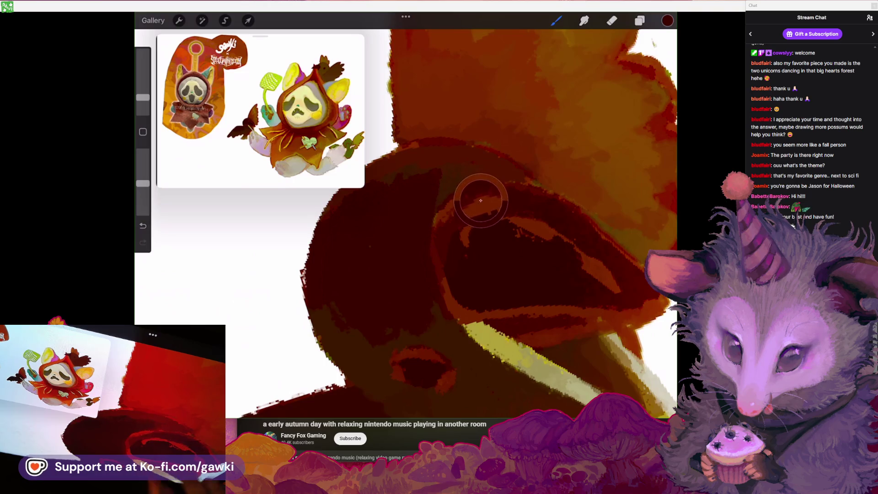
scroll(481, 200, "up", 3)
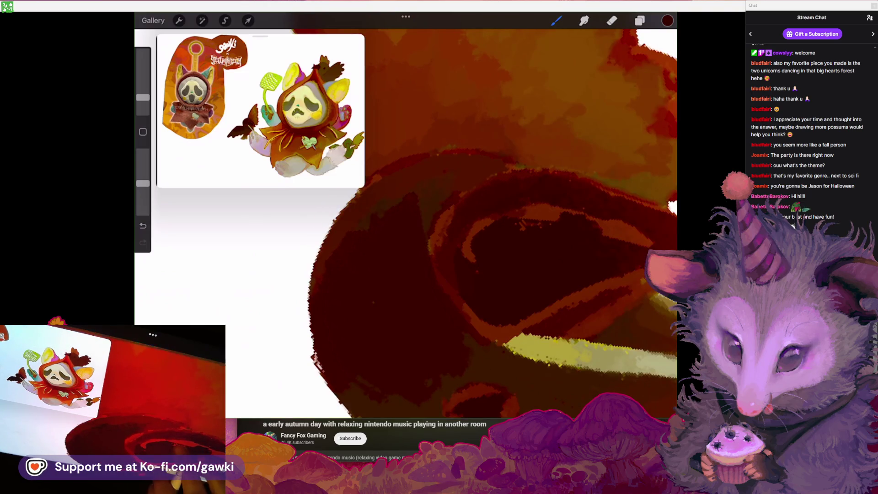
scroll(406, 224, "up", 3)
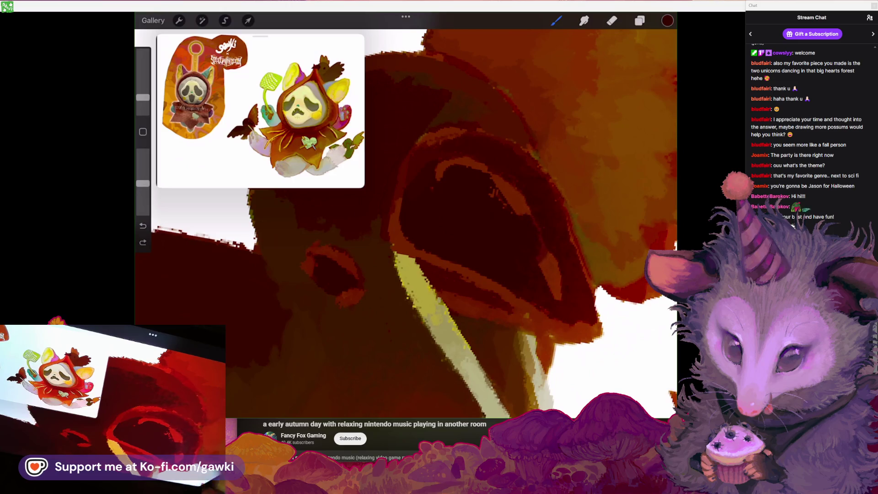
scroll(405, 224, "down", 3)
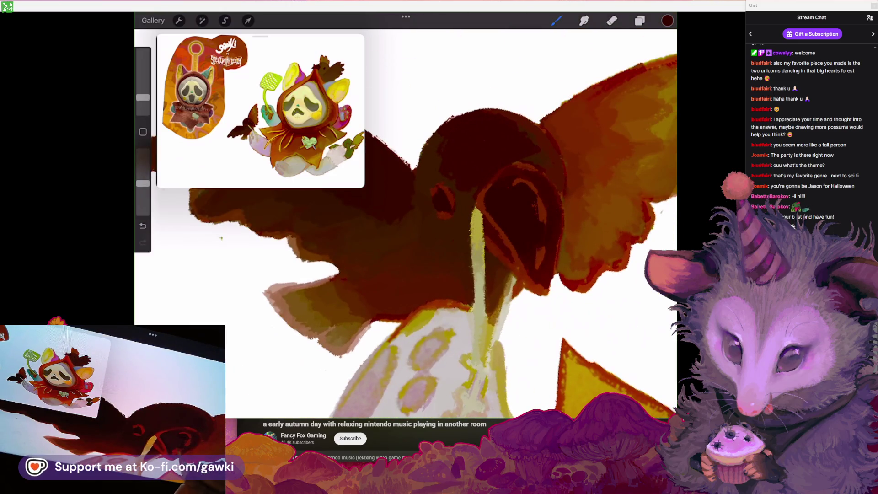
scroll(405, 224, "down", 5)
scroll(405, 224, "up", 3)
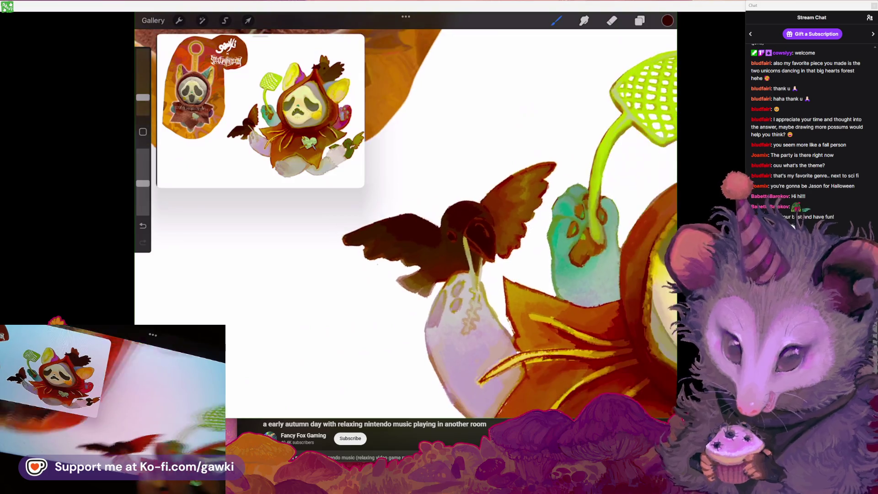
scroll(406, 224, "up", 3)
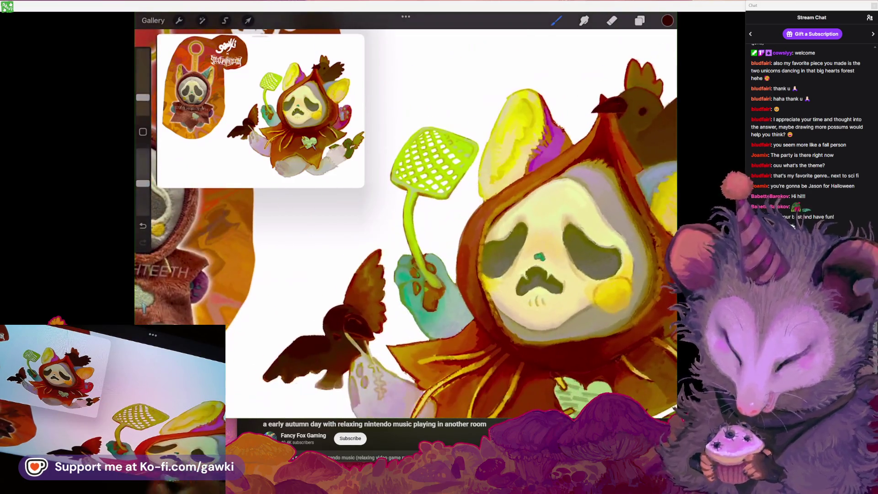
scroll(405, 224, "up", 5)
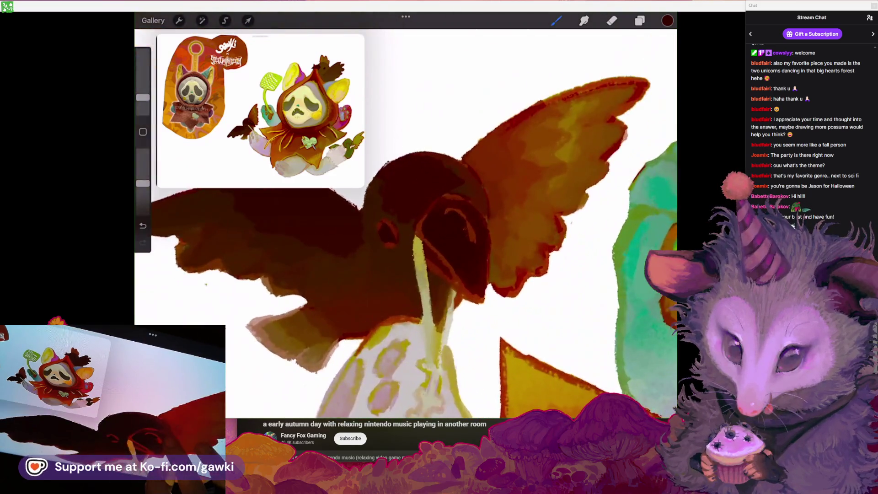
scroll(405, 224, "down", 2)
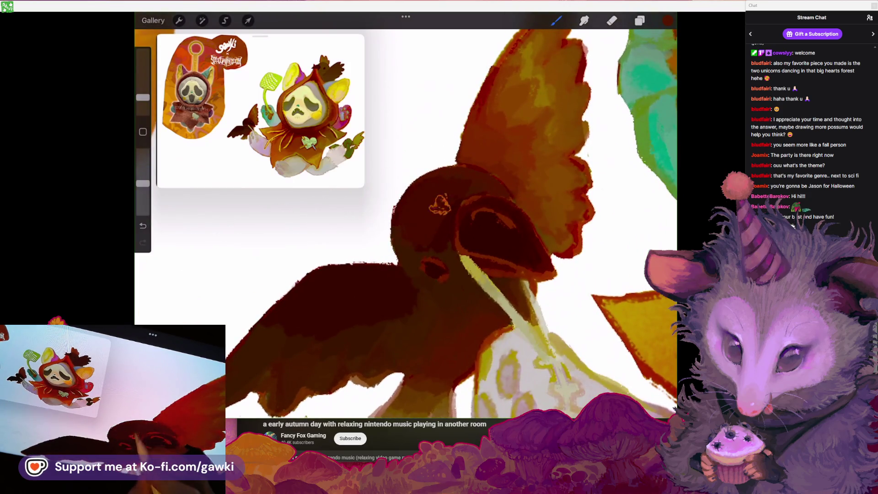
key("ctrl+z")
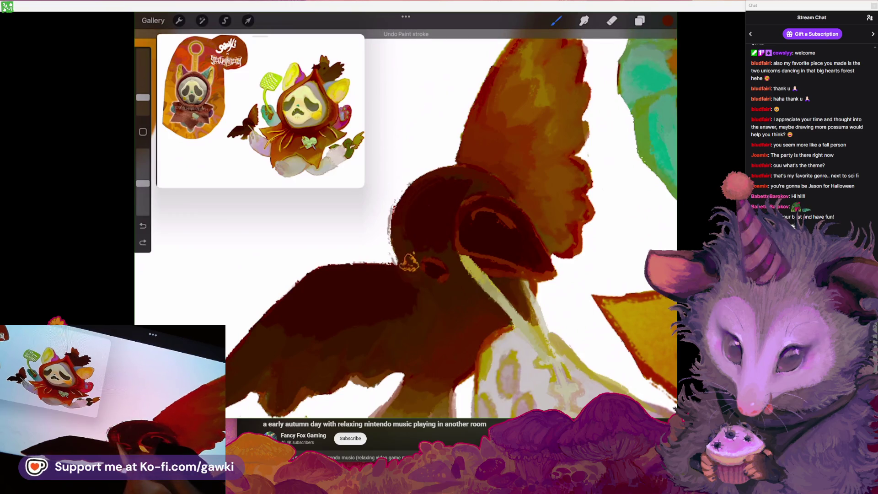
scroll(405, 224, "down", 3)
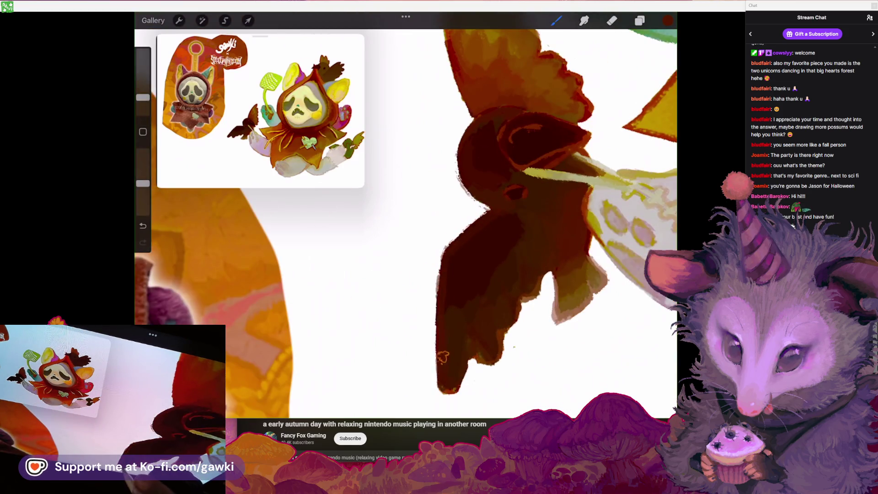
Work over the bat and pick up the mustard yellow of its bag string
scroll(442, 356, "down", 3)
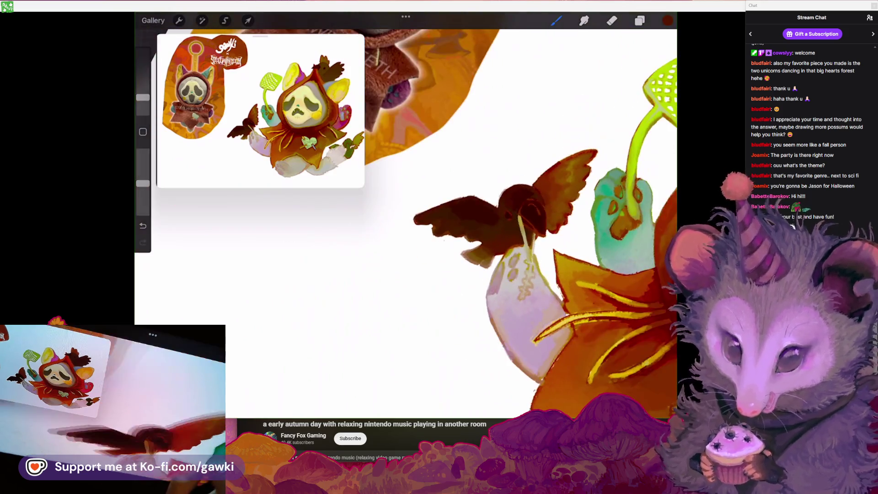
scroll(516, 215, "up", 5)
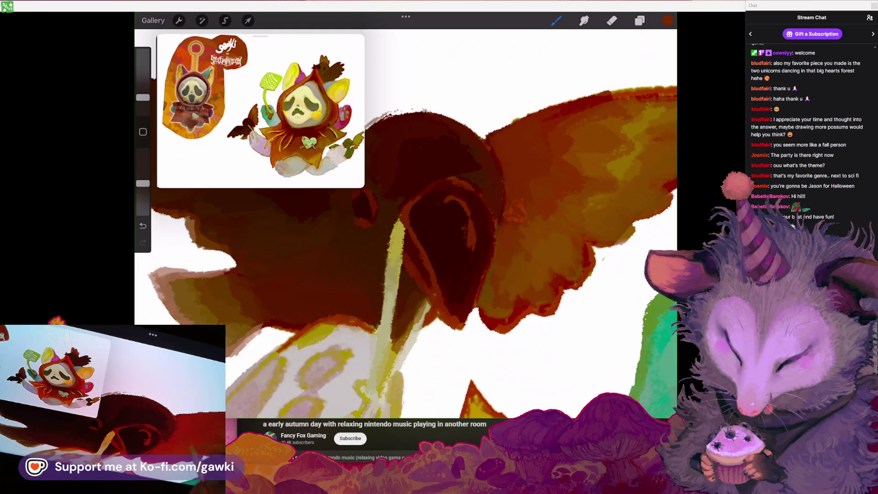
scroll(457, 229, "down", 3)
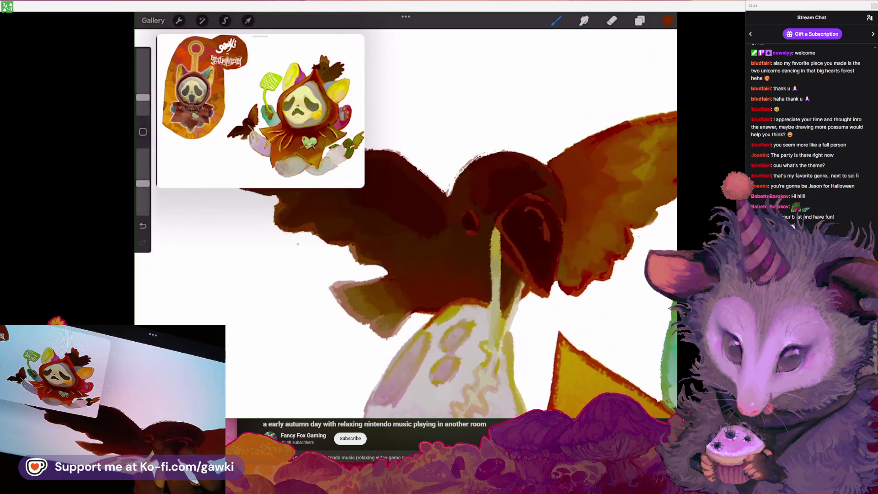
scroll(492, 189, "up", 3)
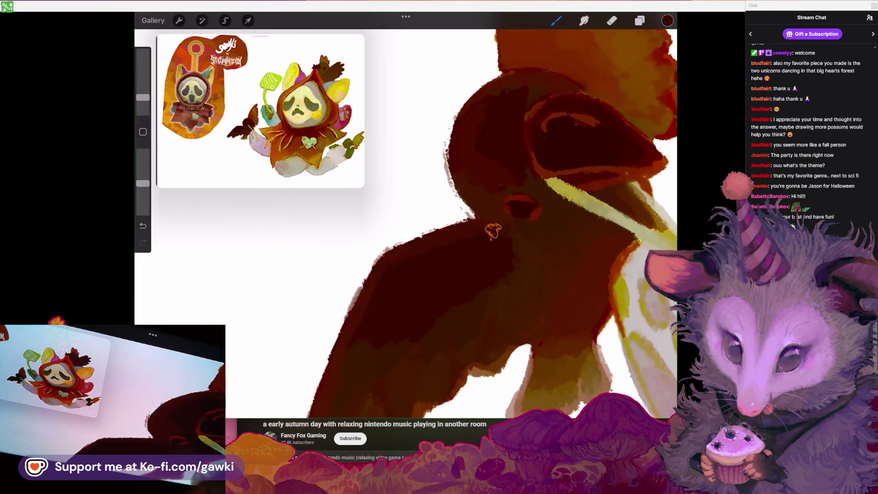
scroll(492, 231, "down", 5)
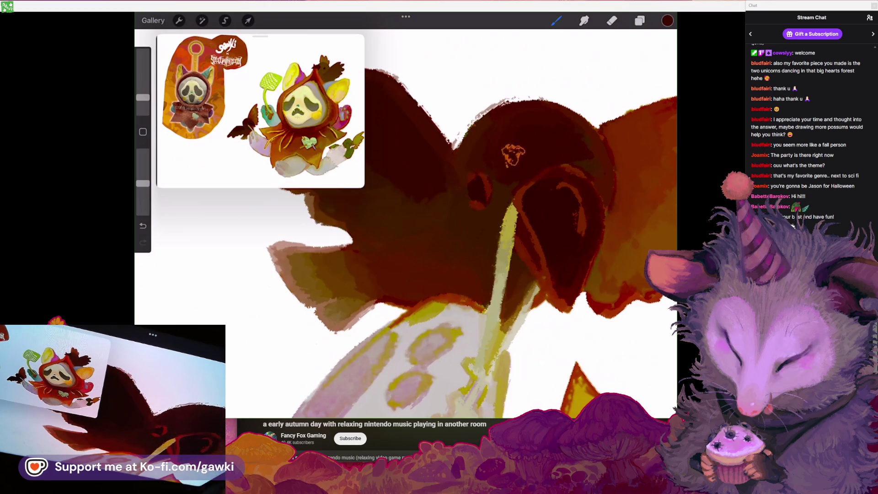
scroll(503, 219, "down", 3)
scroll(503, 220, "up", 3)
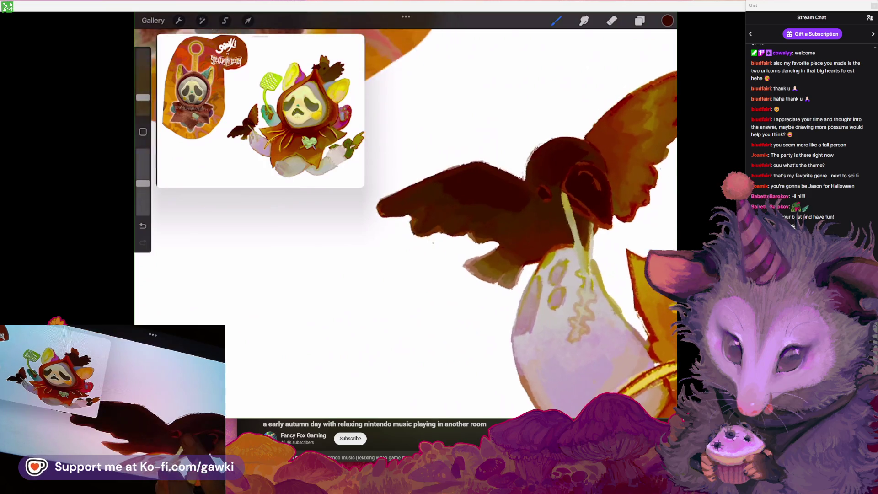
scroll(494, 153, "up", 3)
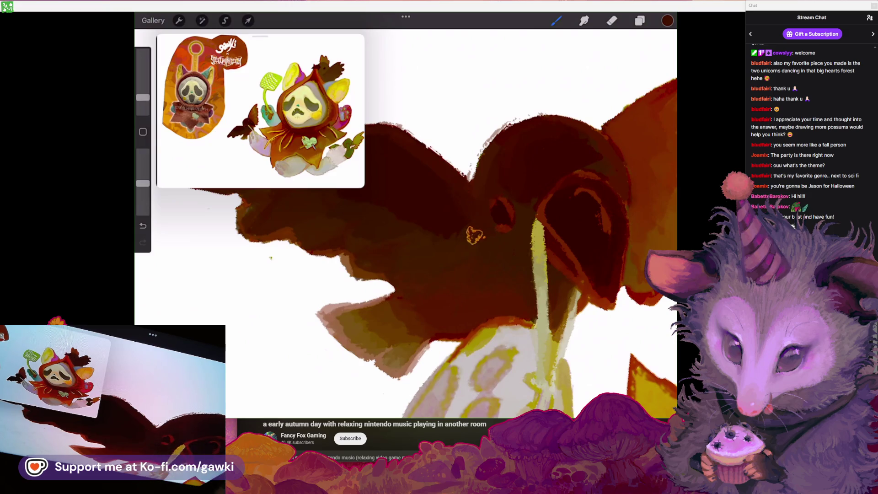
scroll(474, 235, "down", 5)
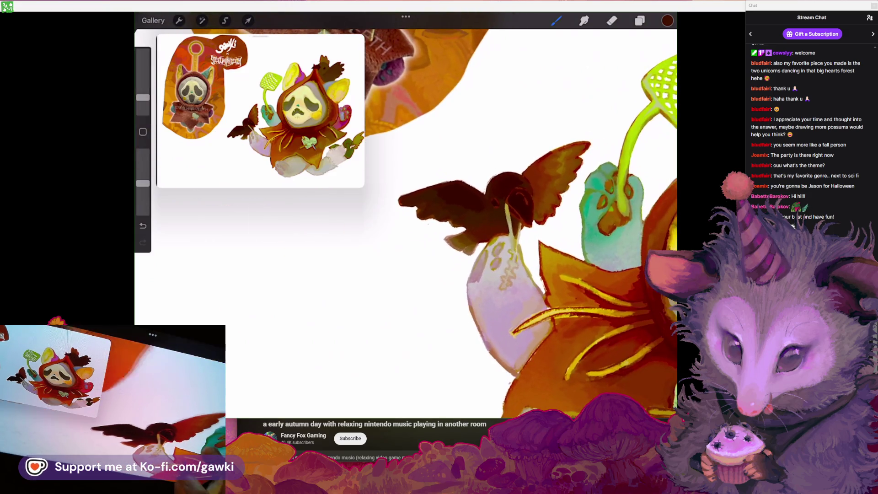
scroll(503, 220, "up", 2)
scroll(457, 206, "up", 3)
left_click(480, 206)
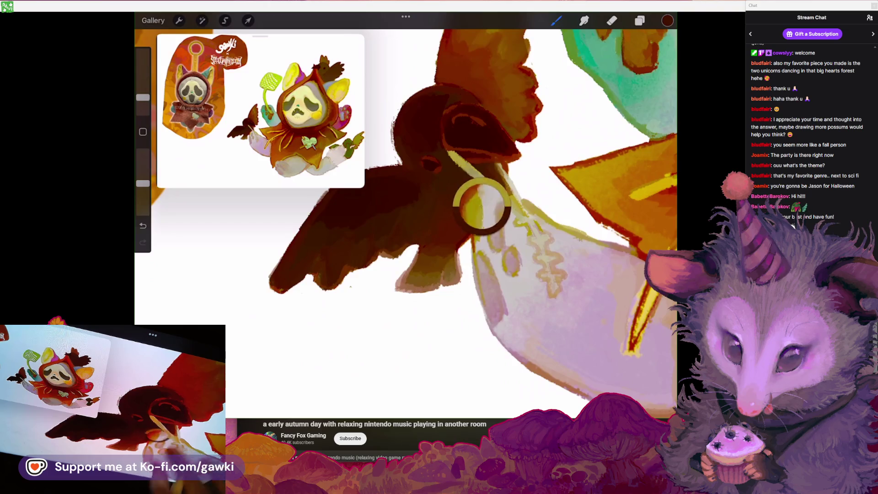
Rotate the view so the bat sits level, then pull back to the bear's body
scroll(457, 206, "up", 3)
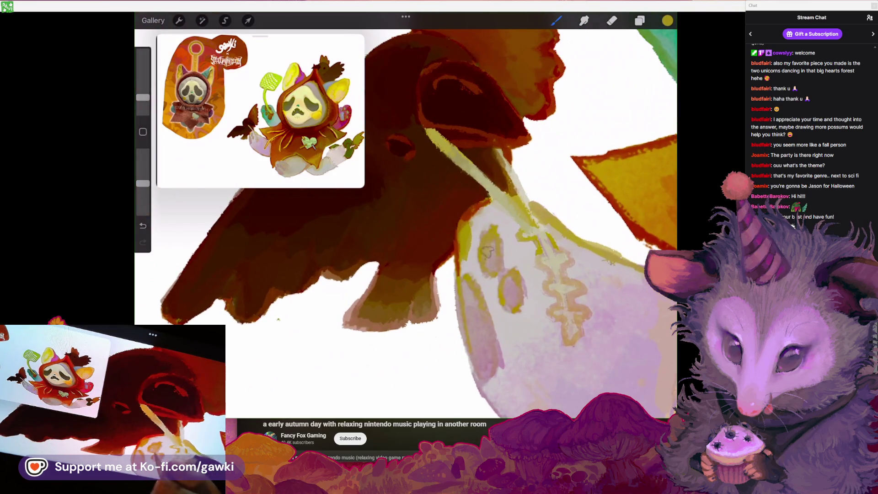
scroll(457, 206, "down", 3)
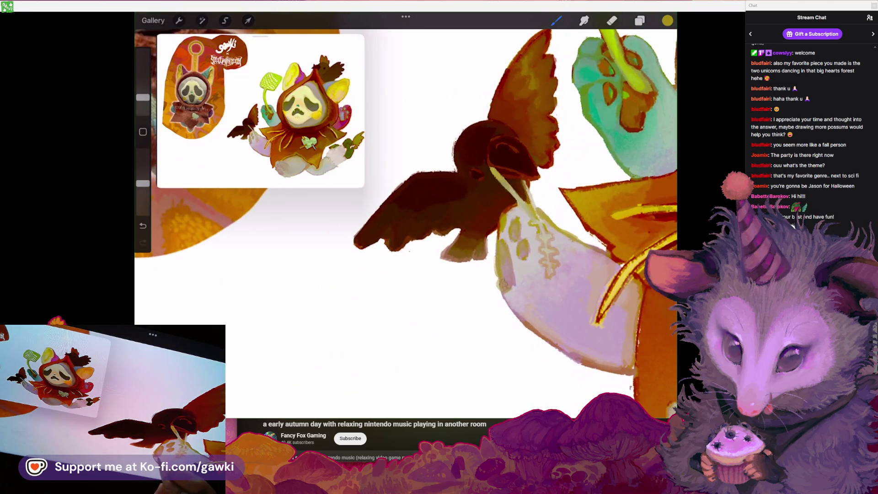
mouse_move(513, 283)
left_mouse_down()
mouse_move(494, 265)
mouse_move(526, 247)
left_mouse_up()
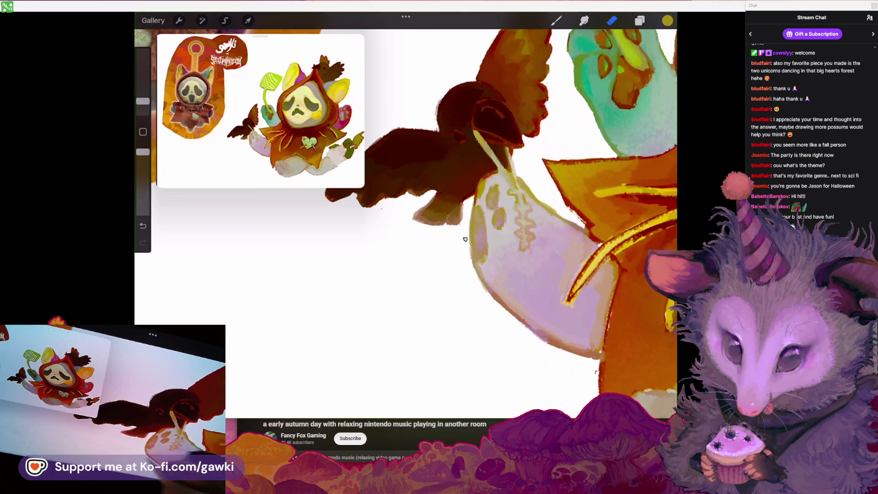
scroll(405, 214, "down", 3)
mouse_move(457, 228)
left_mouse_down()
mouse_move(475, 190)
mouse_move(444, 212)
left_mouse_up()
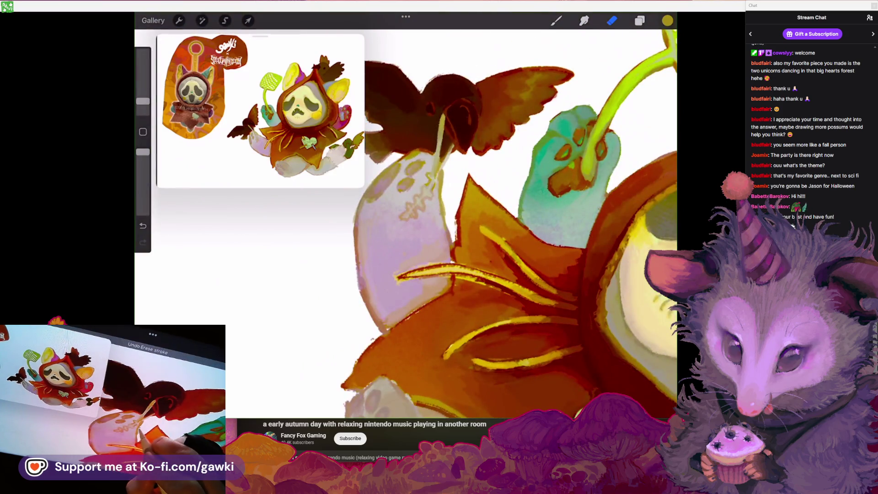
Zoom out over the full hooded character, then bring the YouTube music window forward
scroll(405, 224, "down", 3)
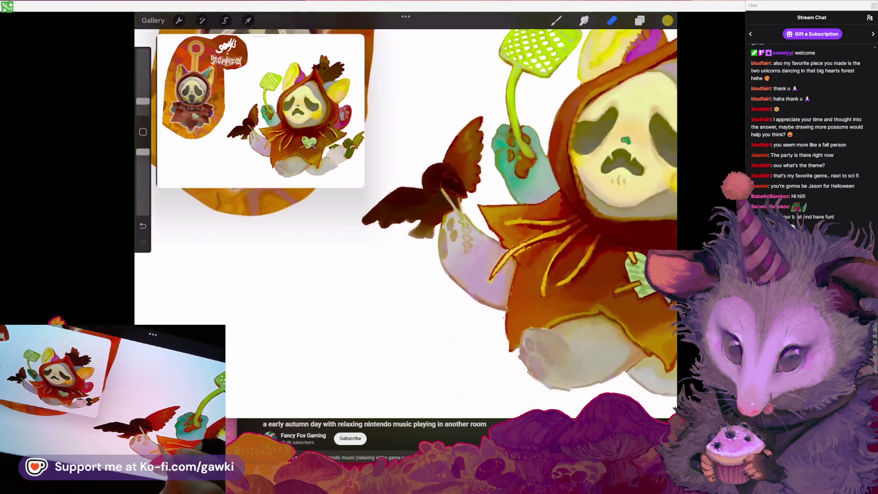
scroll(405, 224, "down", 3)
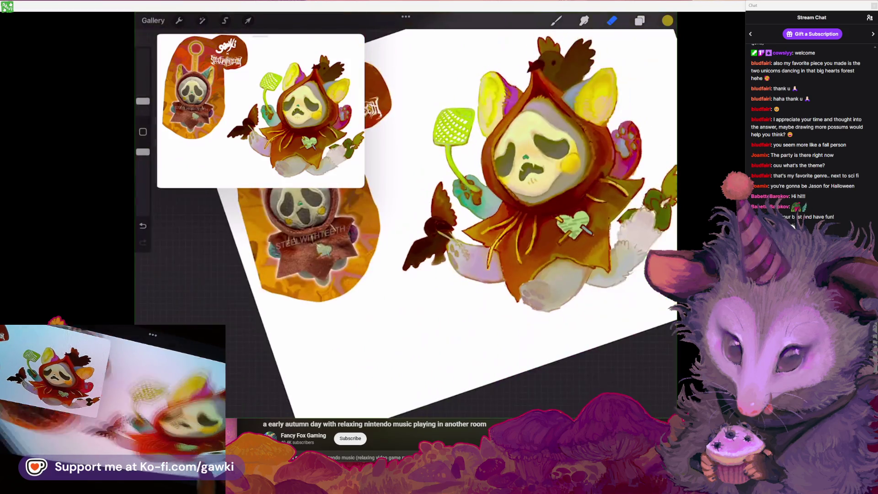
scroll(406, 224, "up", 5)
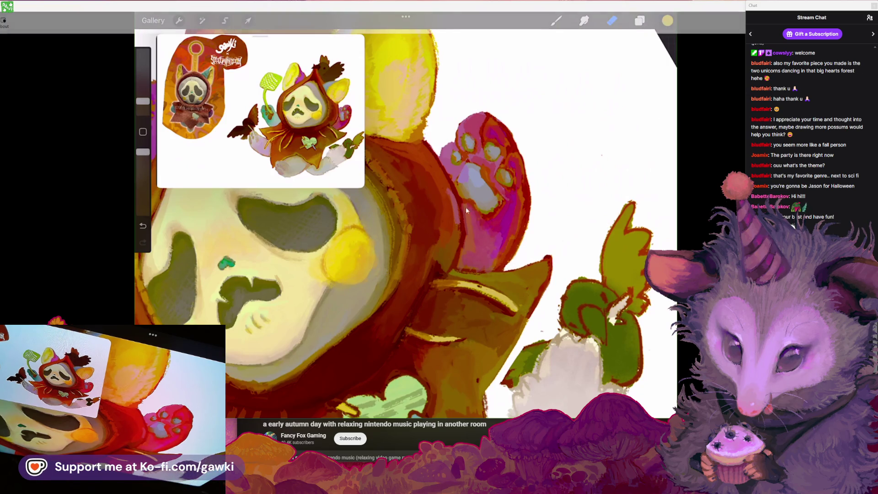
key("alt+Tab")
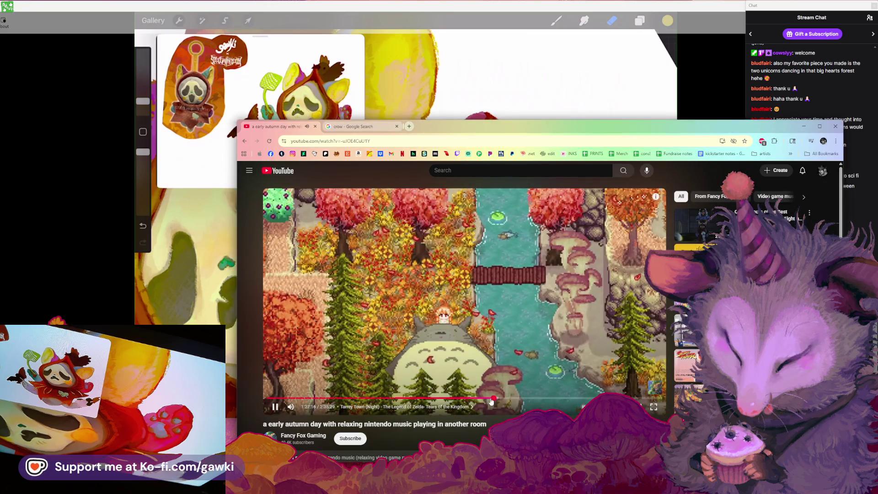
left_click_drag(491, 401, 496, 402)
scroll(465, 413, "down", 3)
scroll(465, 414, "down", 2)
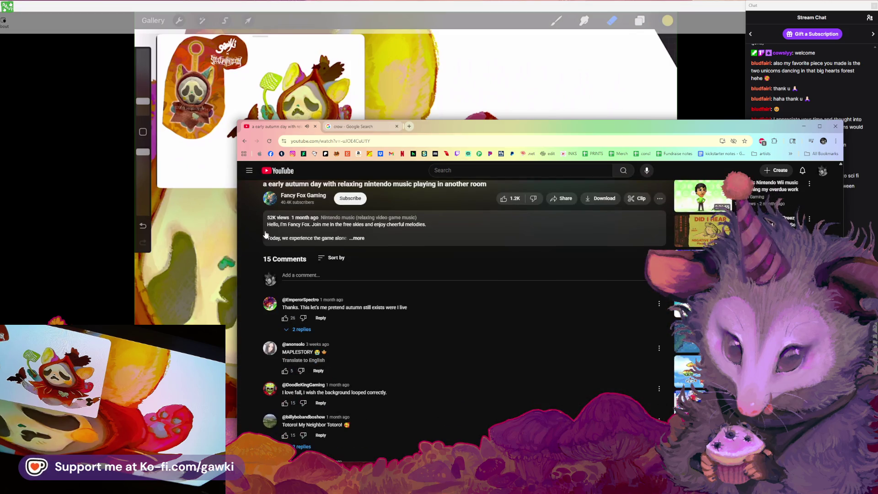
left_click(359, 243)
scroll(406, 347, "up", 2)
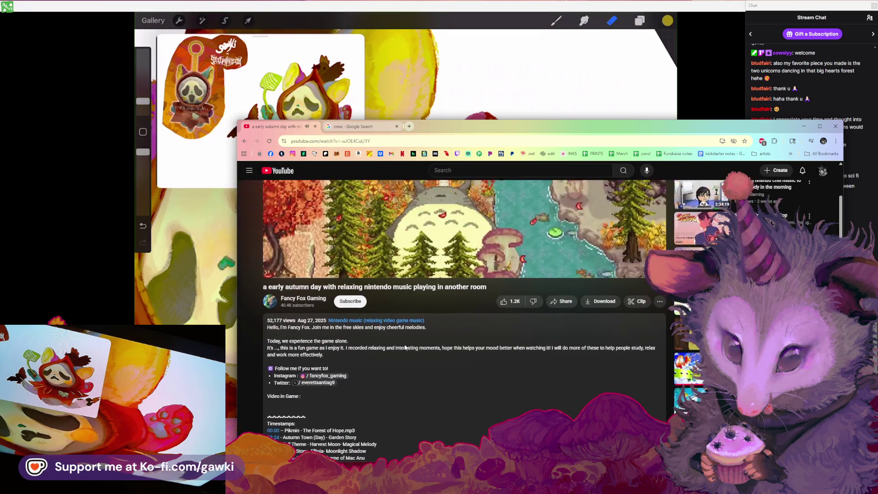
scroll(405, 345, "down", 5)
scroll(404, 347, "up", 2)
scroll(405, 348, "up", 1)
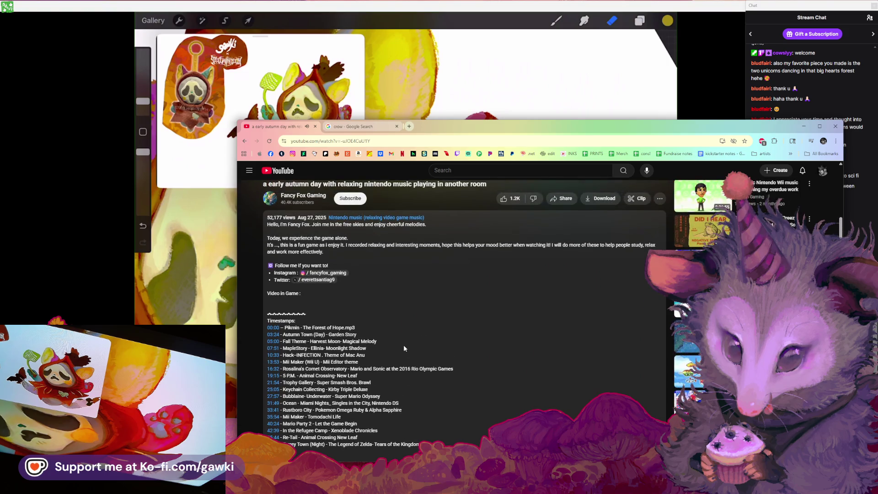
scroll(404, 349, "up", 3)
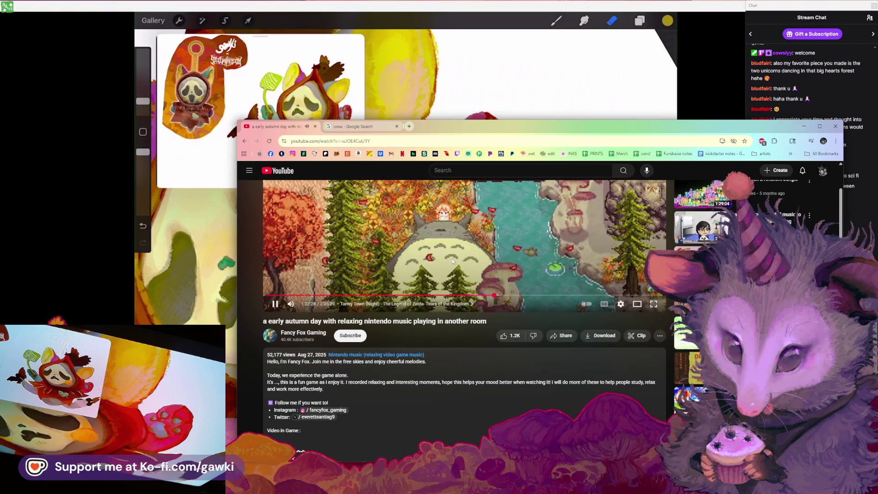
scroll(411, 320, "down", 1)
scroll(397, 365, "up", 3)
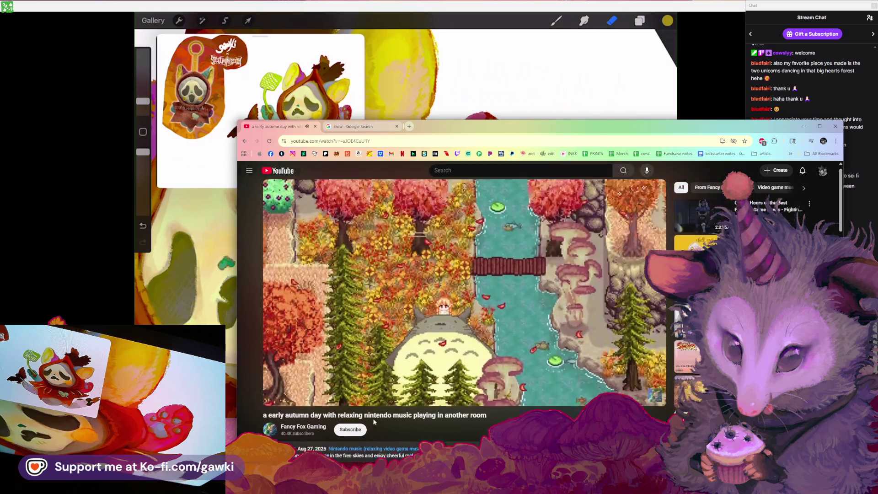
scroll(393, 393, "down", 3)
scroll(393, 401, "up", 2)
scroll(392, 401, "down", 4)
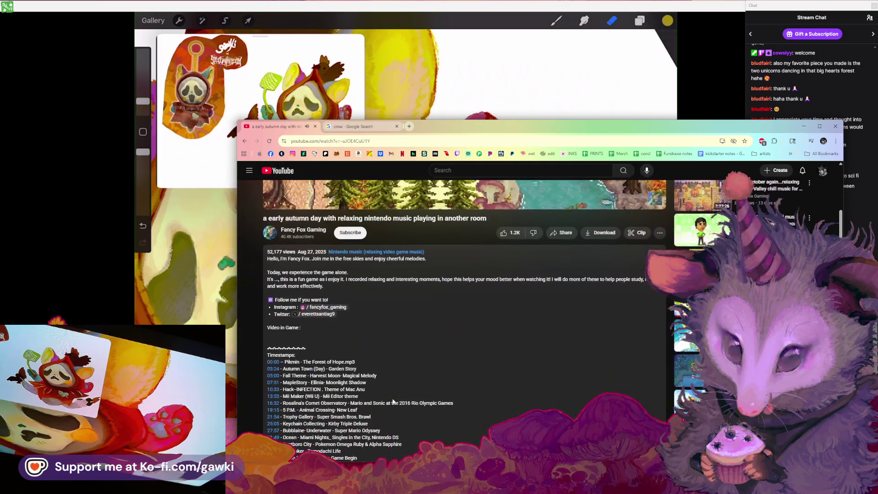
scroll(347, 408, "down", 5)
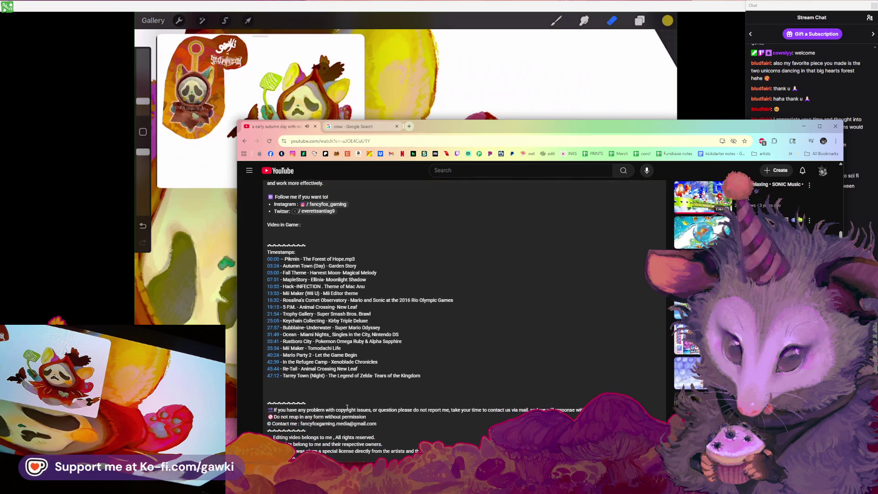
scroll(346, 408, "down", 2)
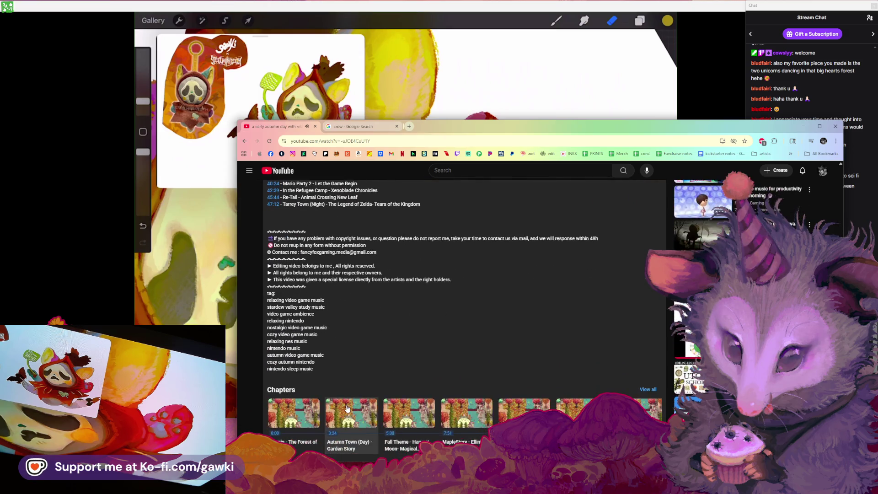
scroll(347, 408, "up", 8)
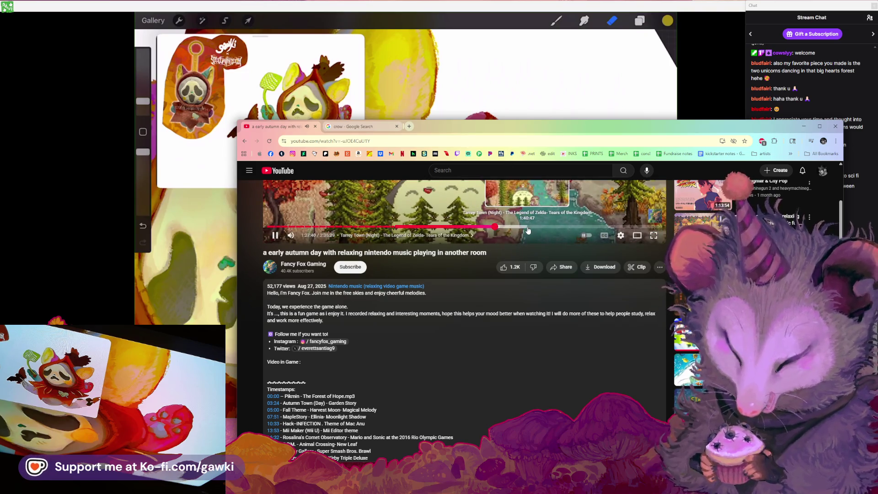
scroll(455, 361, "up", 2)
scroll(454, 361, "down", 3)
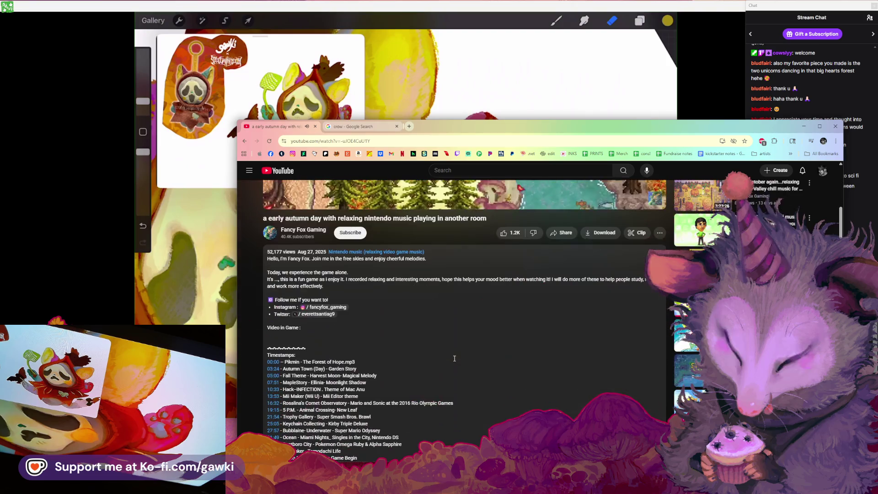
scroll(455, 359, "down", 2)
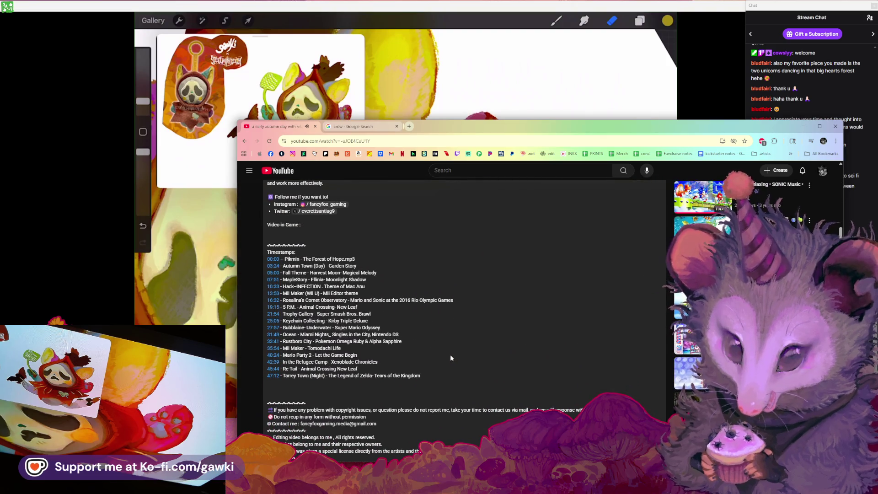
scroll(451, 358, "down", 2)
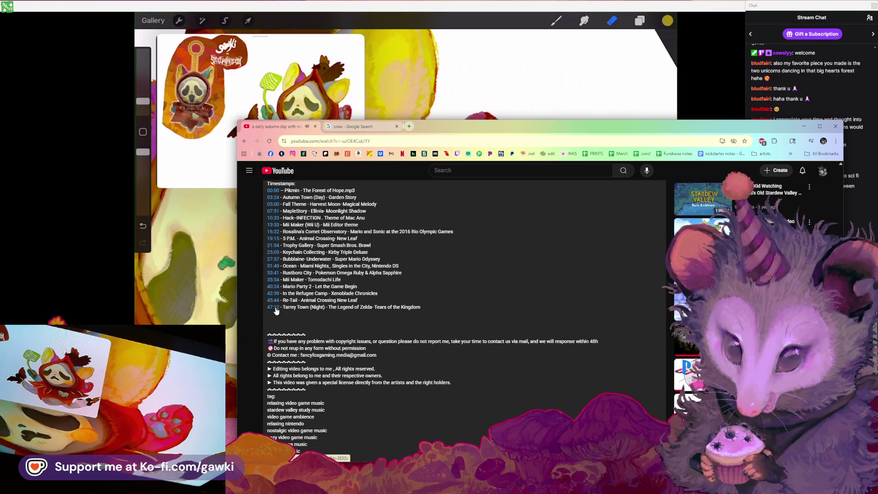
scroll(384, 322, "down", 3)
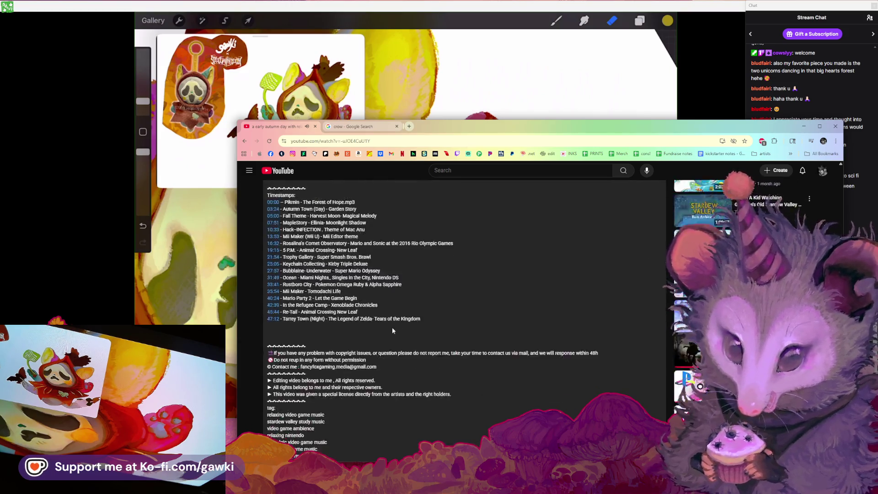
scroll(394, 330, "up", 10)
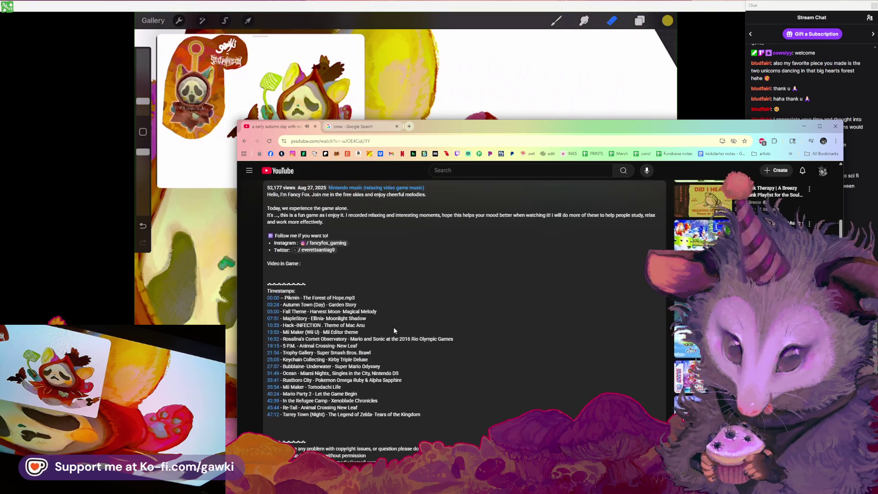
scroll(395, 328, "up", 4)
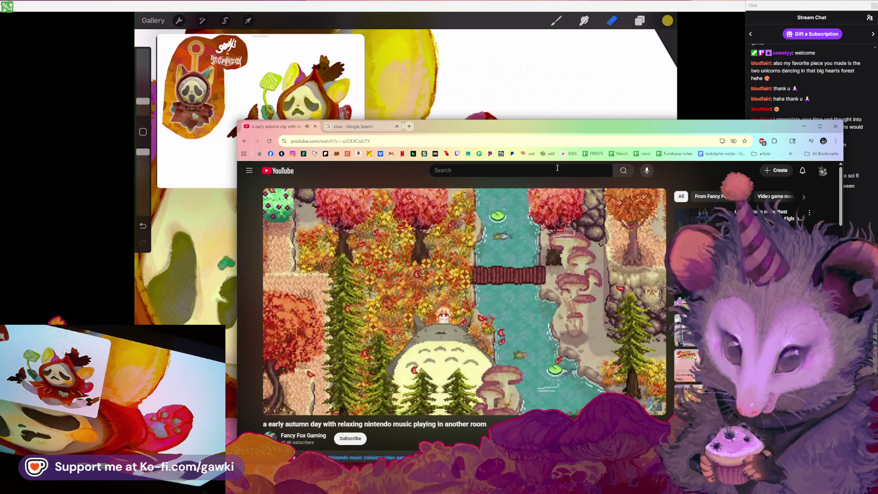
left_click_drag(605, 134, 577, 143)
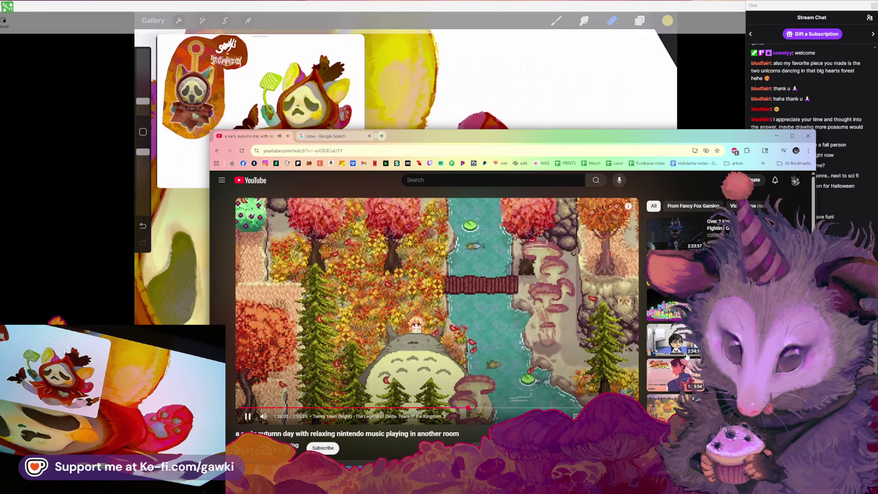
scroll(696, 356, "down", 2)
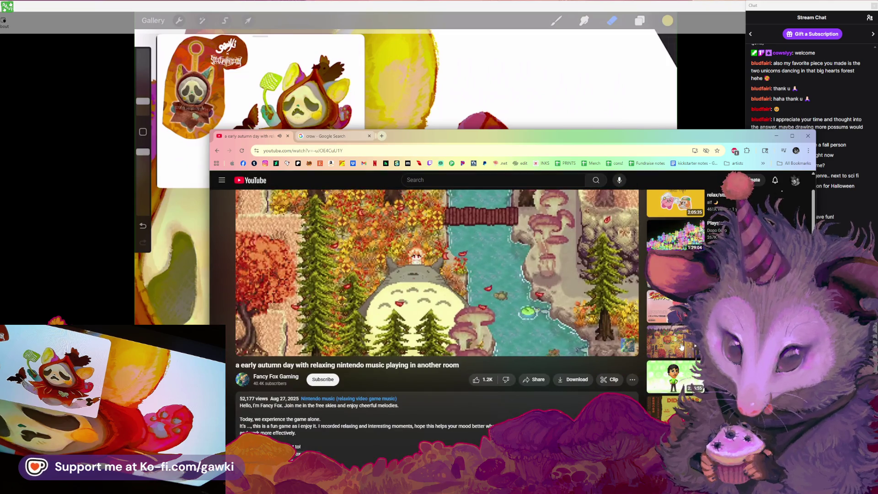
scroll(681, 346, "down", 2)
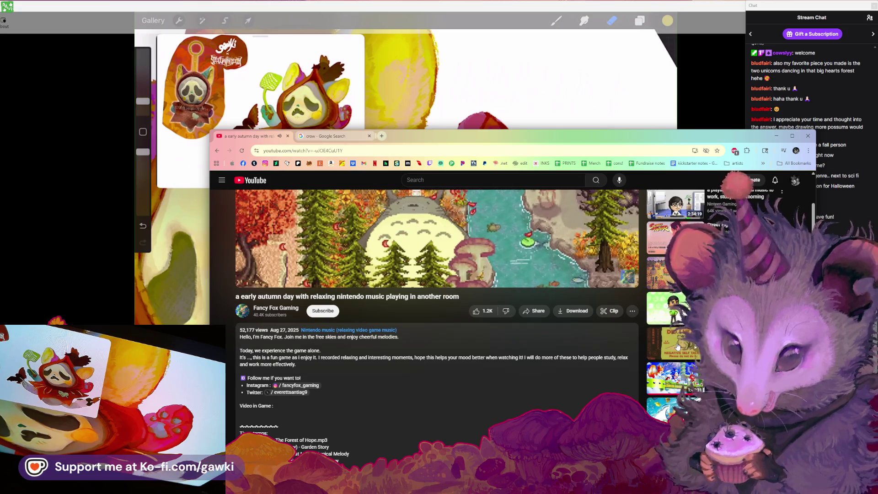
left_click(677, 346)
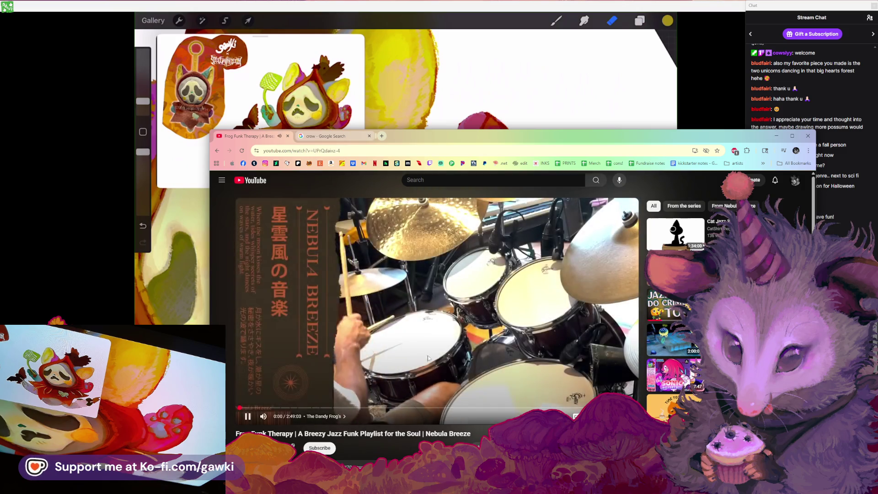
Expand the Frog Funk Therapy description and scroll through its track list
scroll(396, 360, "down", 2)
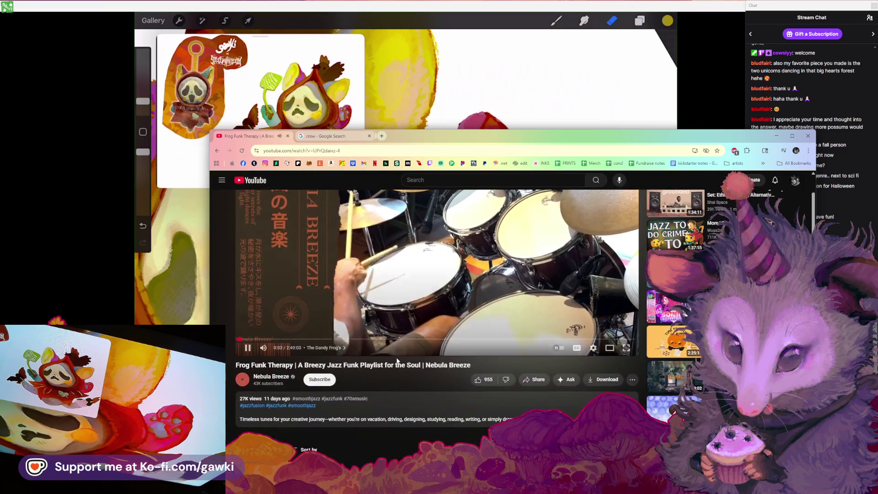
left_click(443, 403)
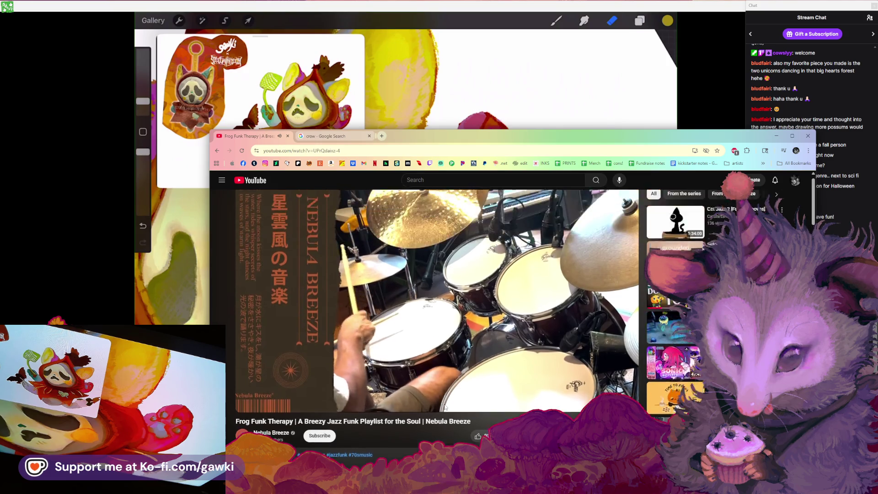
scroll(443, 403, "down", 5)
scroll(358, 382, "down", 5)
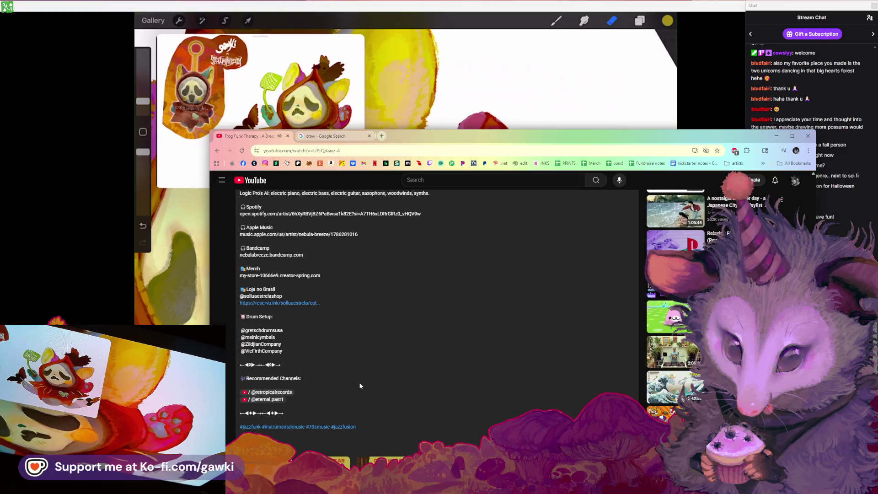
scroll(359, 385, "down", 3)
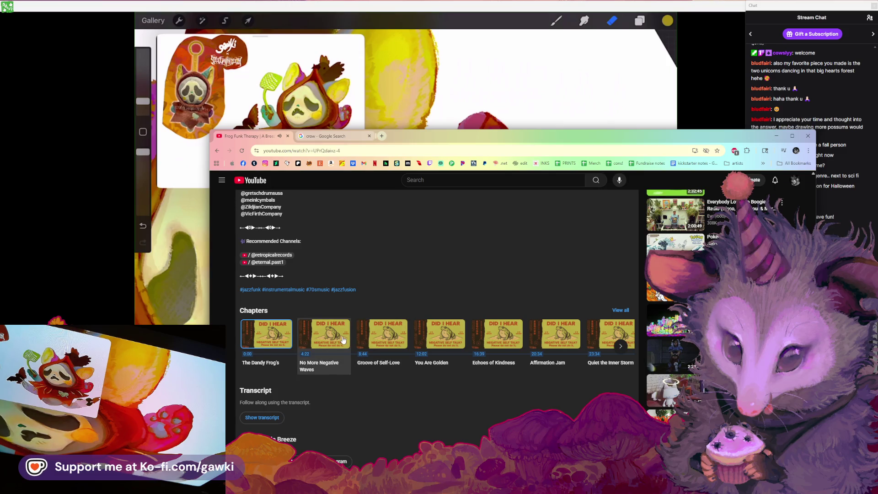
scroll(401, 392, "down", 2)
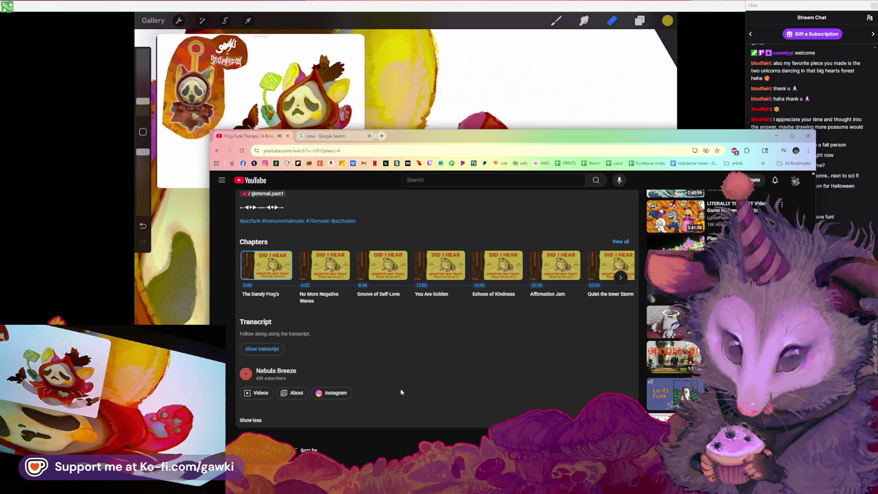
scroll(400, 391, "down", 2)
scroll(400, 391, "up", 10)
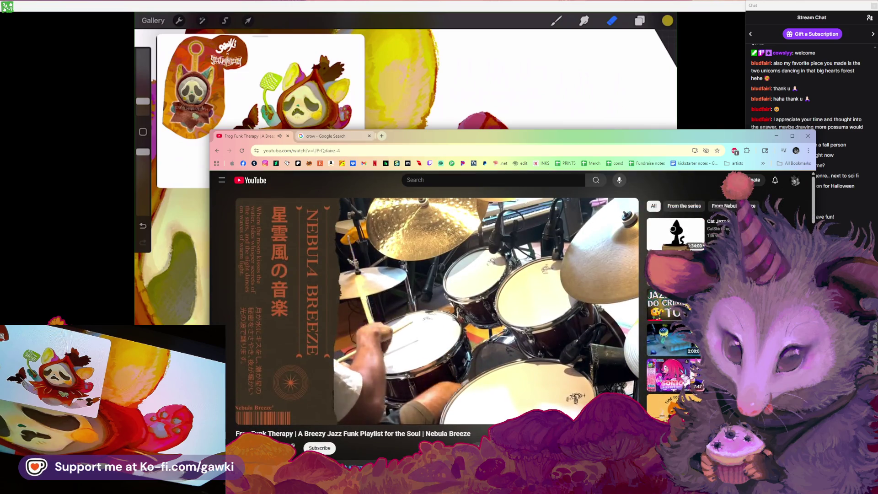
Browse the recommendations and open the Autumn Pomodoro Timer cozy jazz video
mouse_move(401, 382)
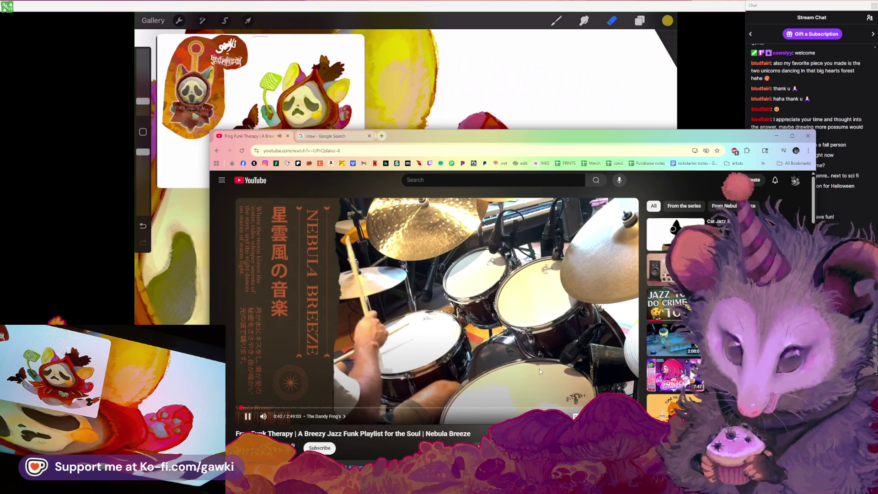
mouse_move(593, 311)
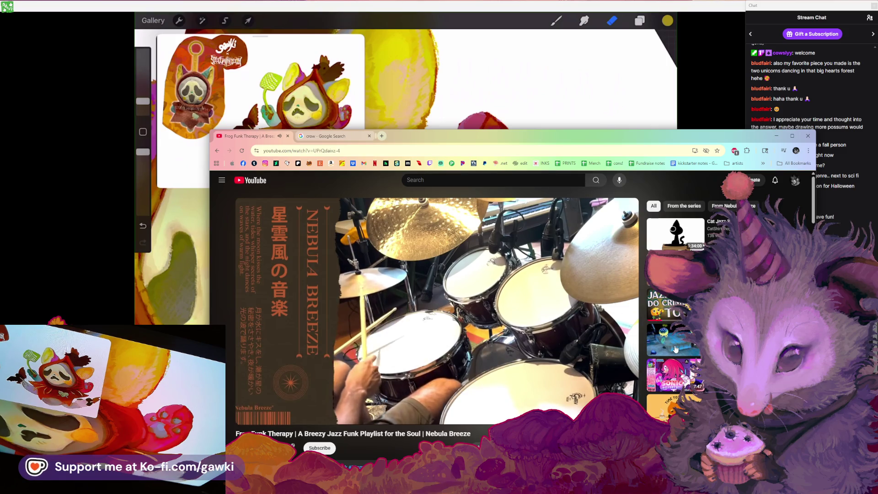
scroll(675, 349, "down", 2)
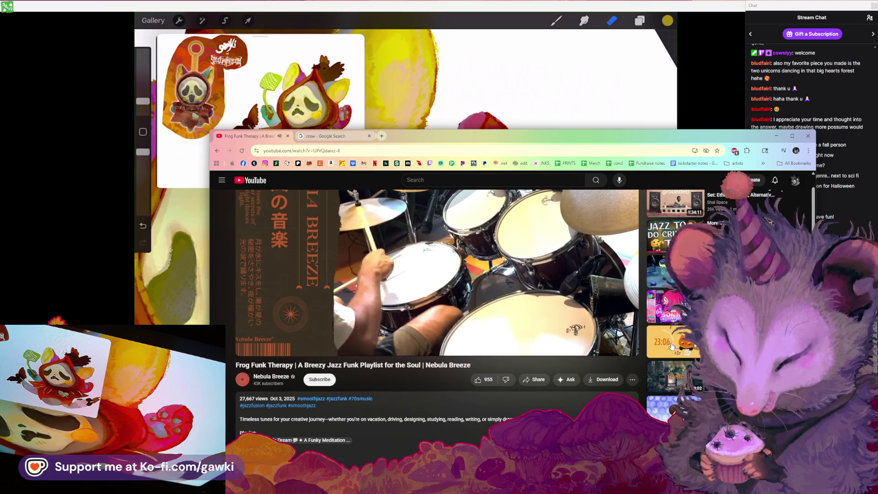
scroll(671, 346, "up", 2)
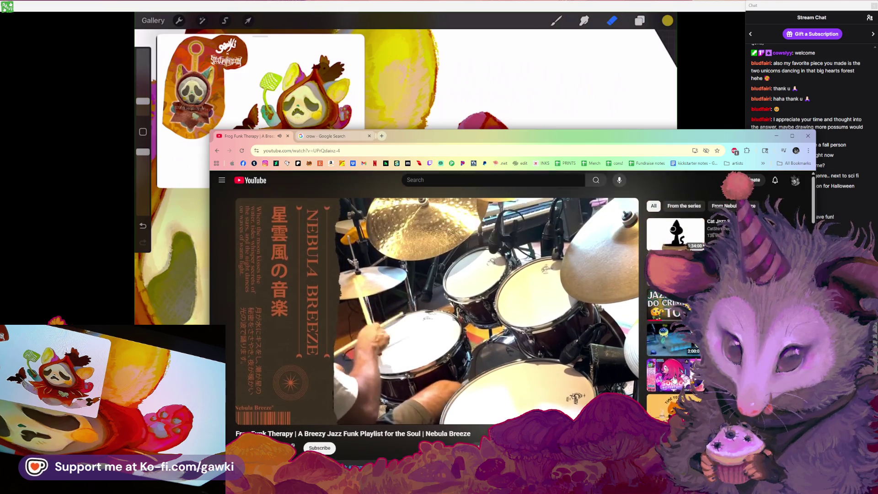
scroll(678, 336, "down", 3)
scroll(678, 318, "down", 5)
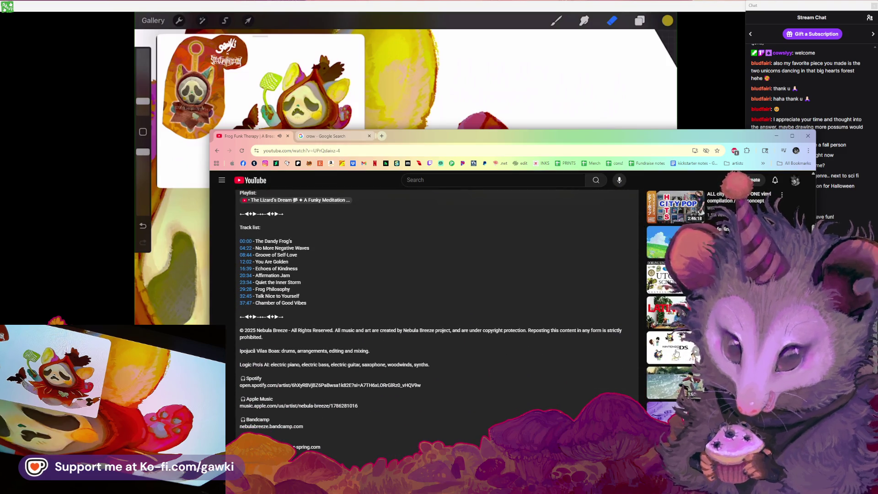
scroll(677, 361, "up", 4)
left_click(678, 389)
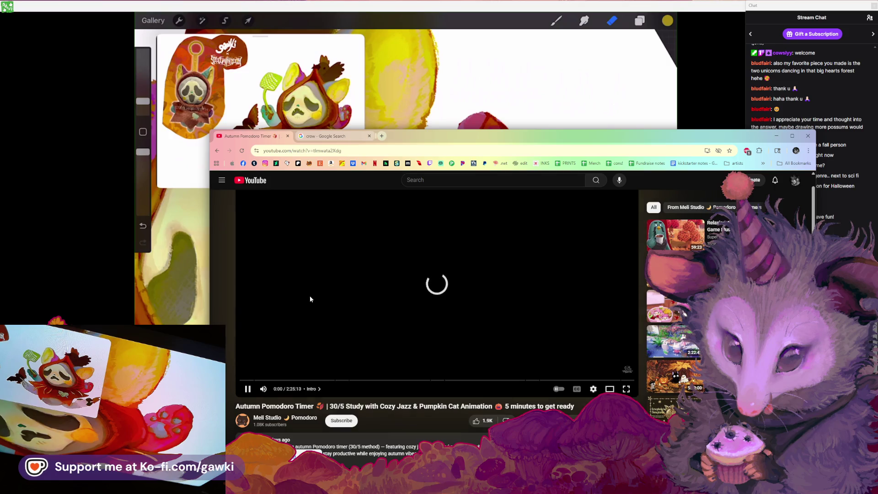
Let the Autumn Pomodoro Timer play, shift the browser right, and return to Procreate
scroll(382, 345, "down", 1)
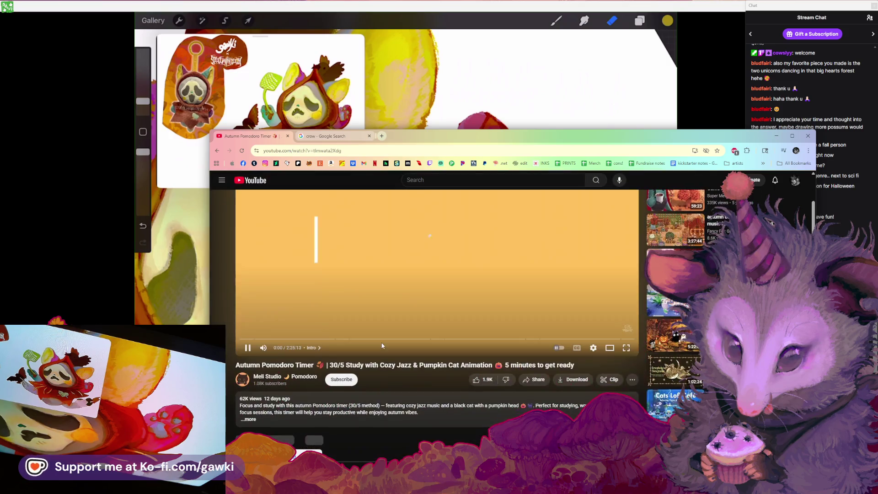
scroll(381, 342, "up", 1)
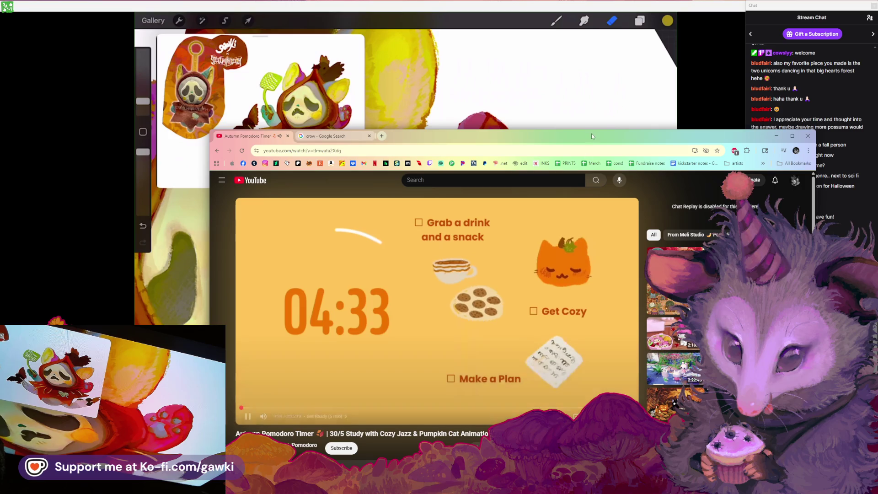
mouse_move(591, 136)
left_mouse_down()
mouse_move(588, 128)
mouse_move(638, 130)
left_mouse_up()
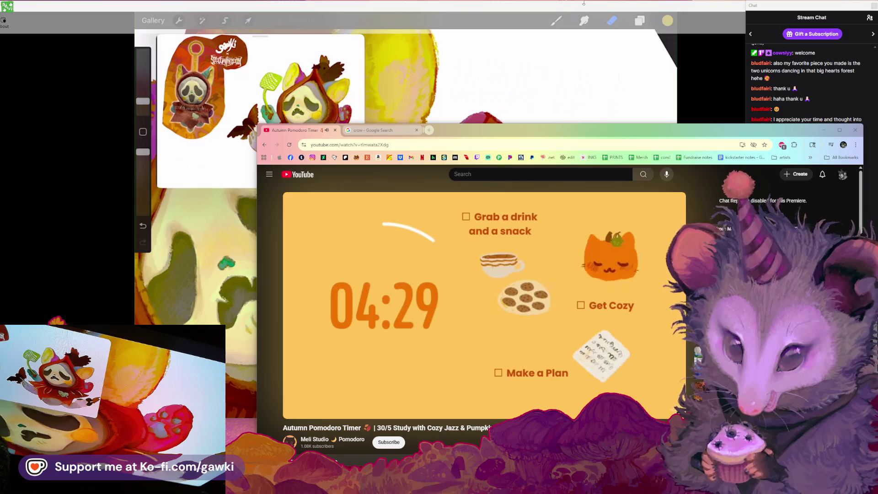
left_click(582, 3)
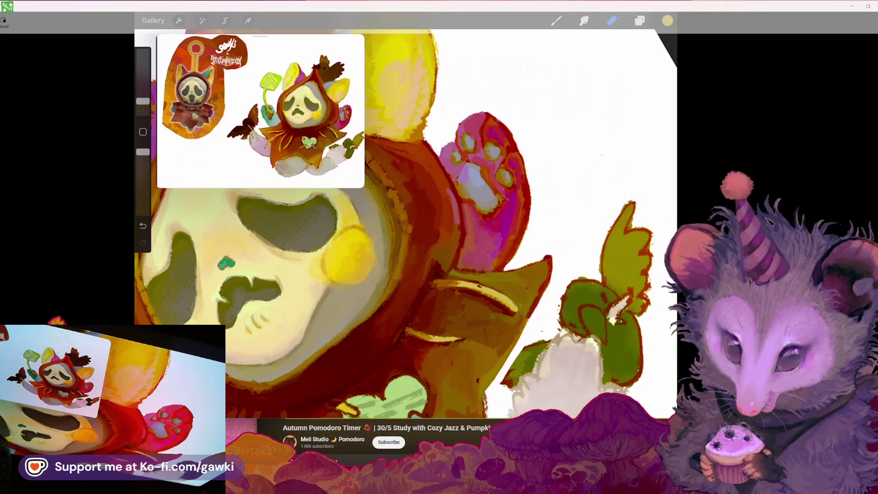
Switch windows and zoom the canvas in on the creature's raised pink paw
key("alt+Tab")
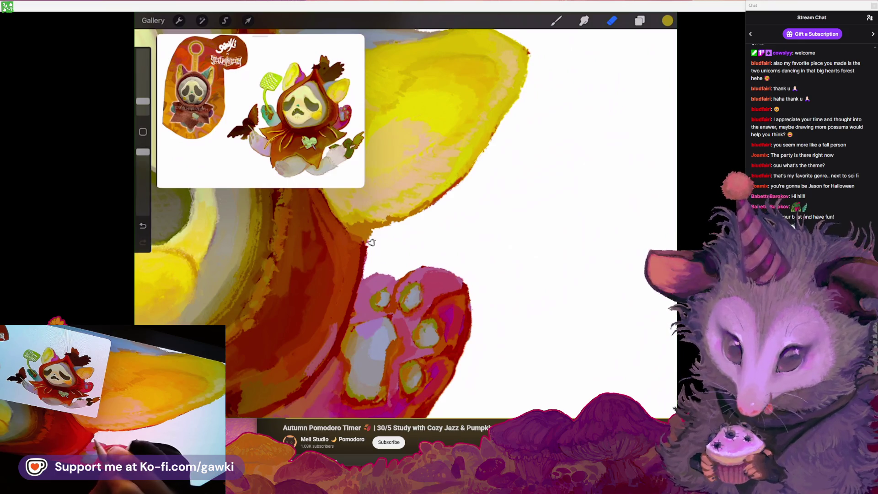
left_click_drag(366, 274, 446, 220)
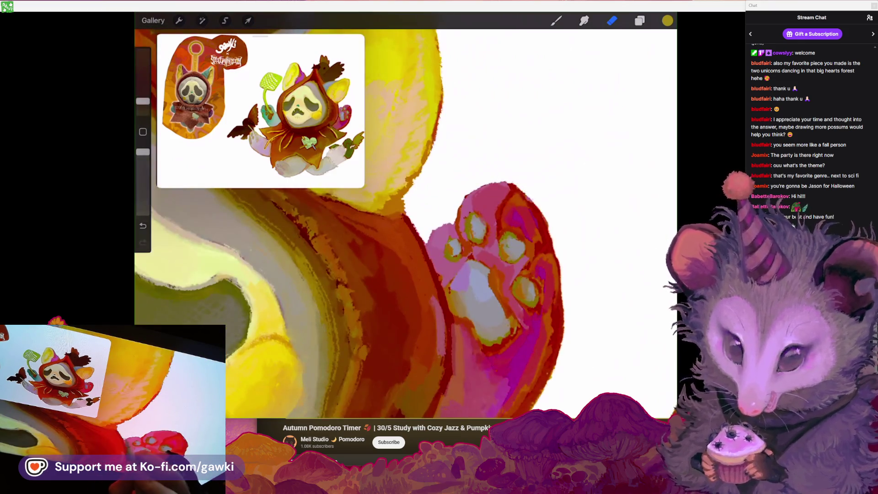